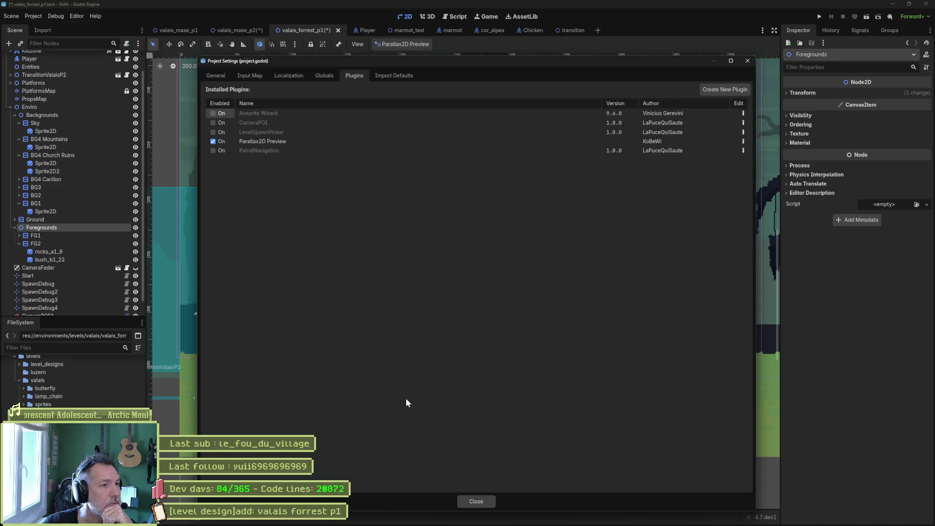
- Close Project Settings, then inspect the BG1 and BG4 Church Ruins layers in the viewport
left_click(478, 501)
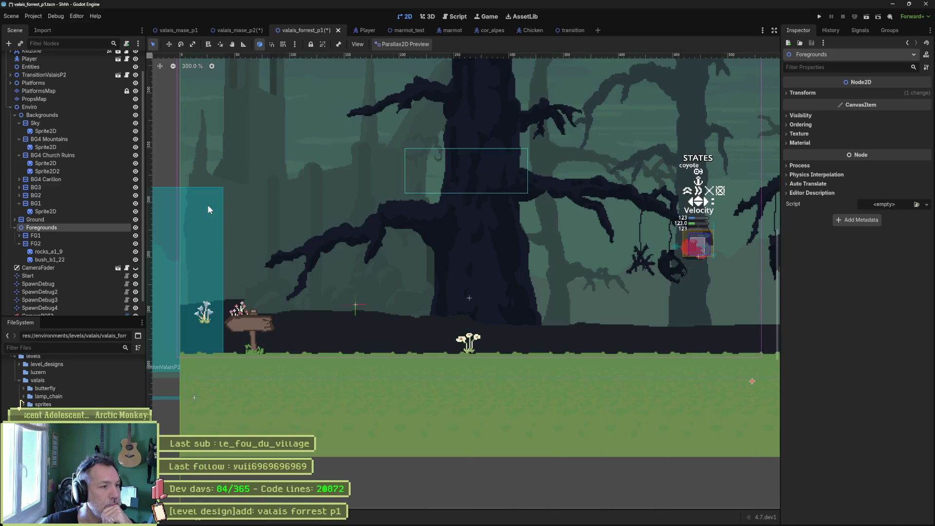
left_click(54, 203)
left_click(51, 164)
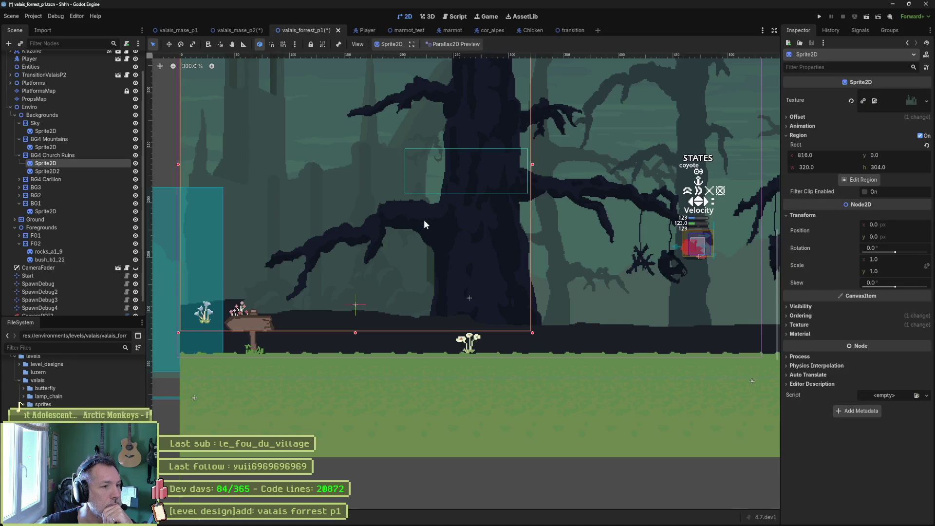
scroll(434, 231, "down", 10)
scroll(542, 252, "up", 5)
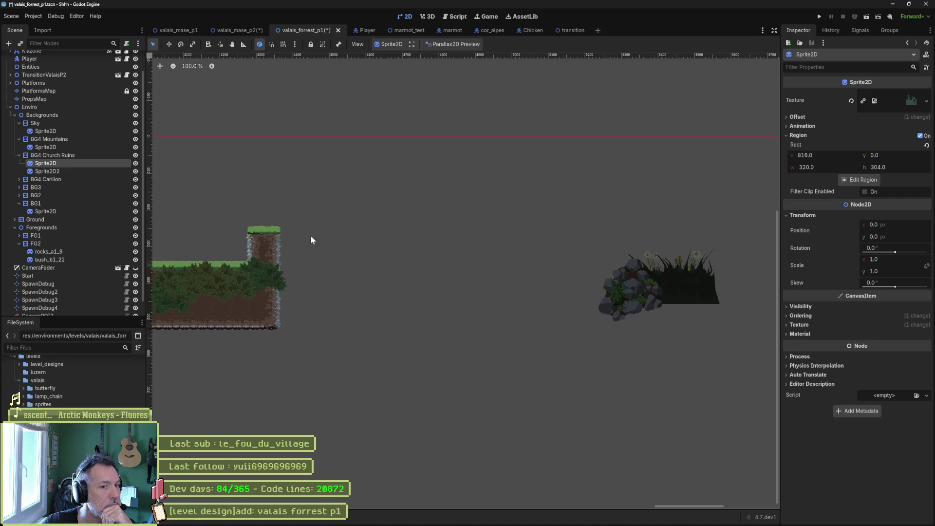
scroll(491, 244, "down", 5)
scroll(487, 220, "right", 3)
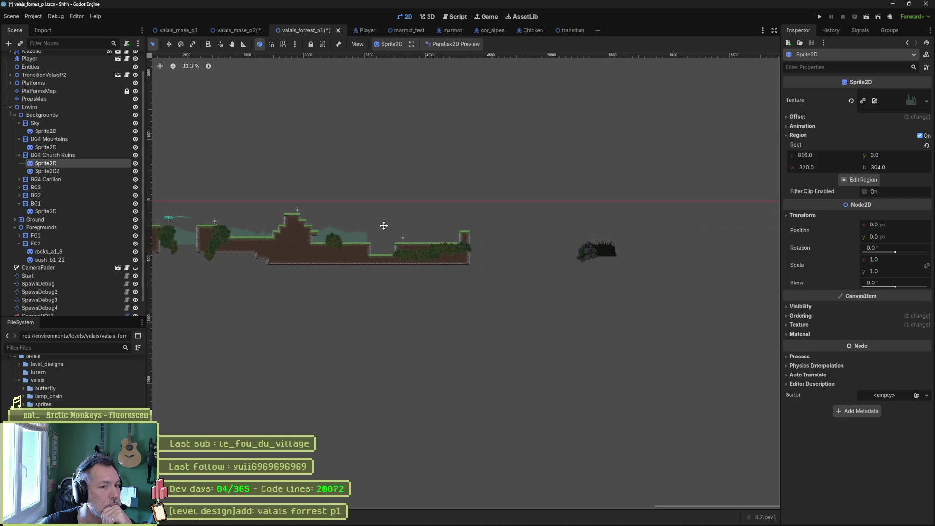
scroll(577, 244, "up", 5)
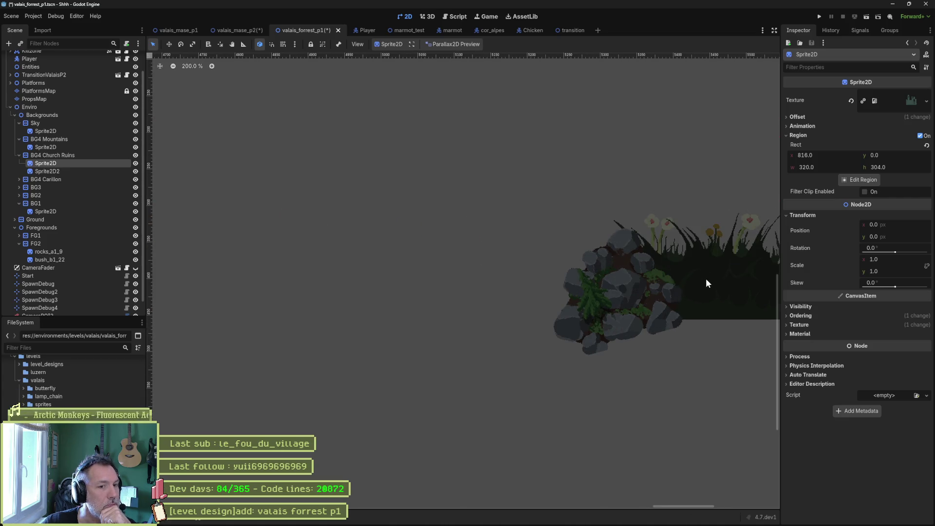
scroll(683, 287, "down", 2)
scroll(634, 219, "left", 5)
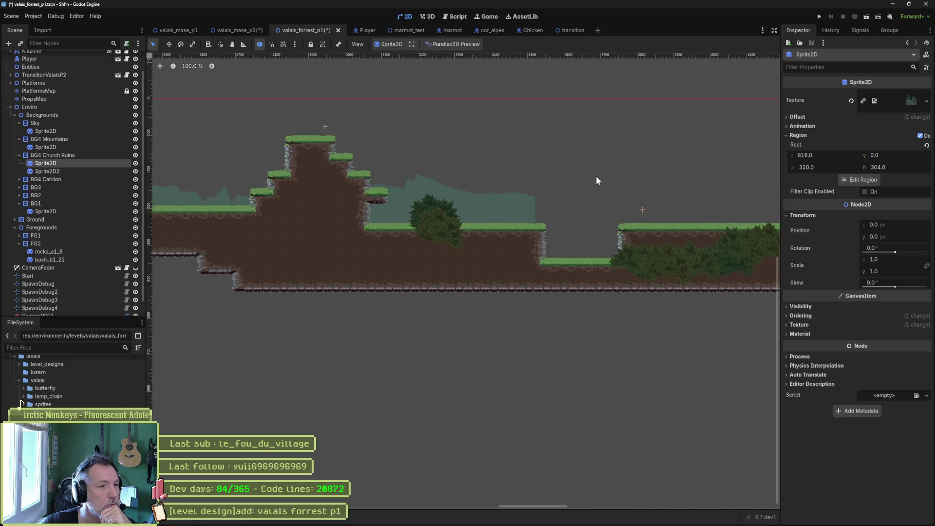
scroll(312, 178, "left", 10)
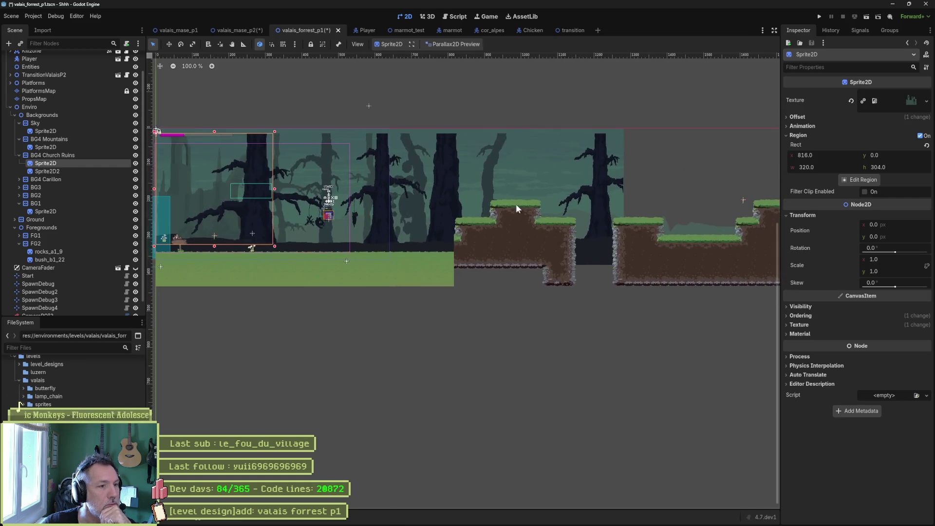
scroll(547, 205, "left", 7)
- Review BG3, Mountains, Sky, PlatformsMap, Player and the second church ruins sprite
left_click(75, 188)
left_click(19, 187)
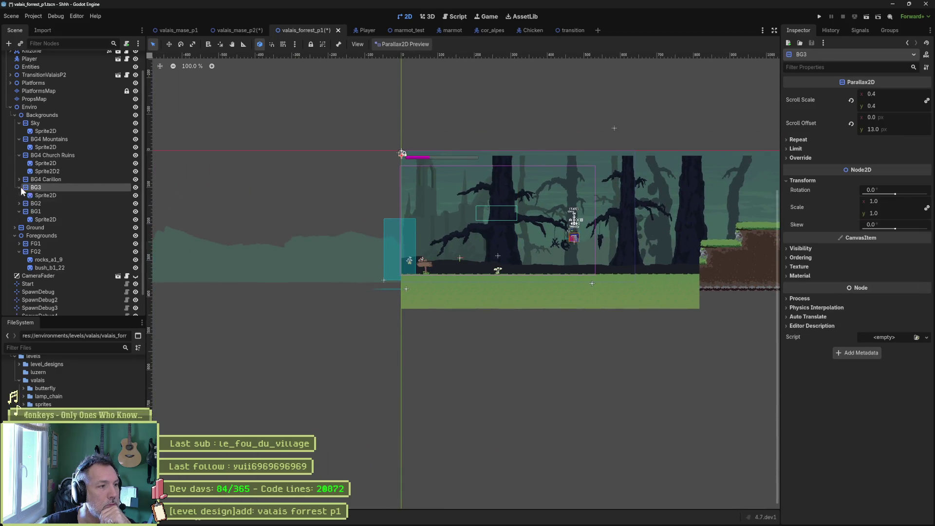
left_click(47, 196)
left_click(37, 147)
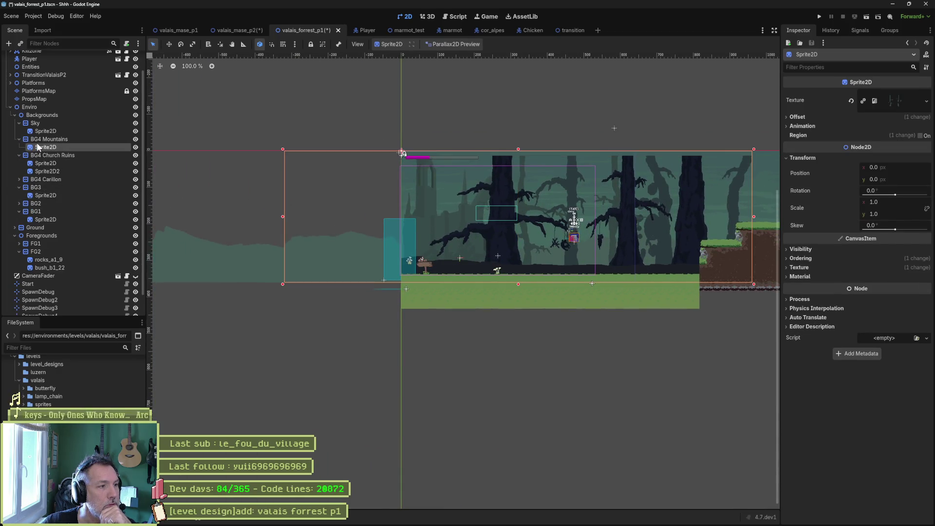
left_click(57, 129)
scroll(49, 104, "up", 3)
left_click(30, 114)
left_click(37, 91)
left_click(40, 82)
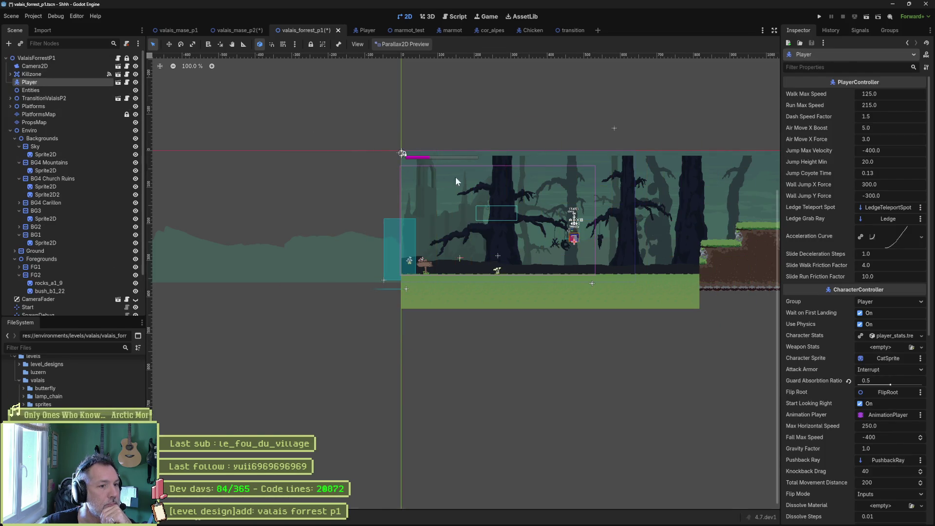
scroll(451, 181, "up", 3)
left_click(59, 179)
left_click(57, 192)
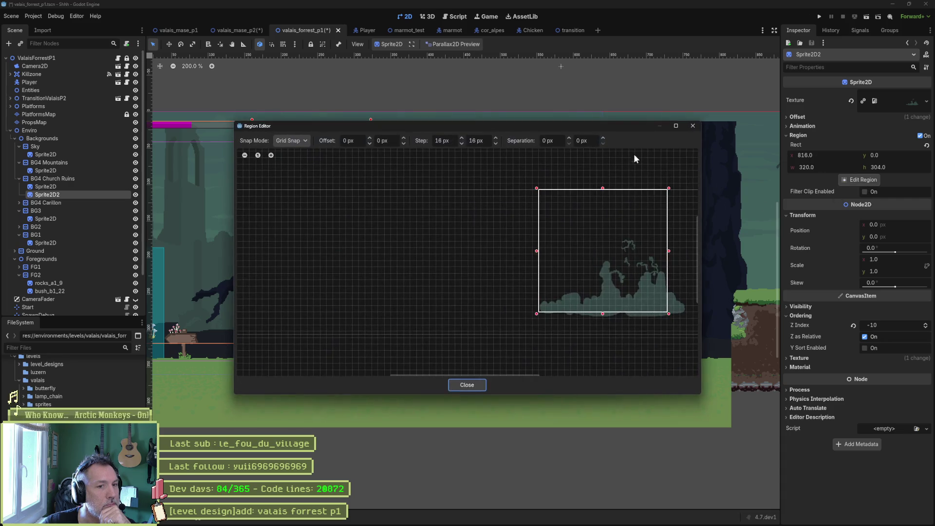
- Close the Region Editor and review the Mountains, Ground, Start and Sky nodes
left_click(695, 127)
left_click(38, 162)
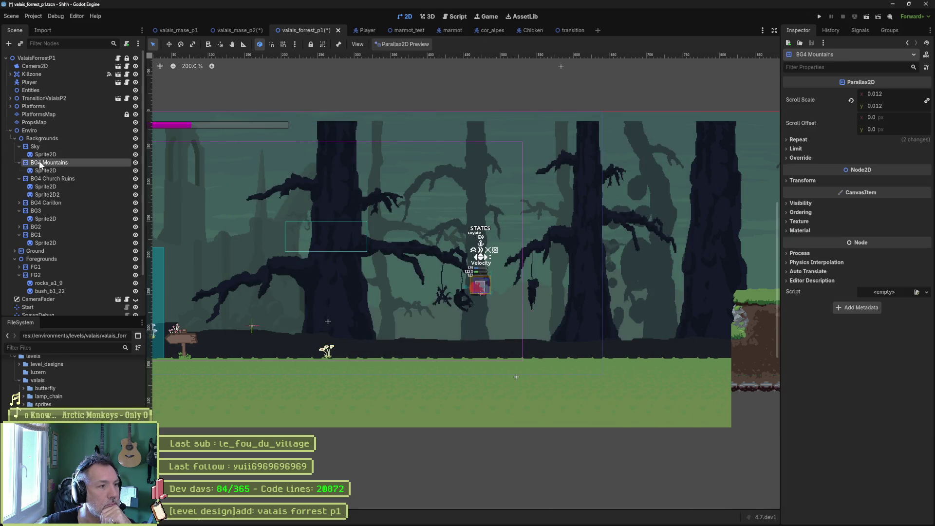
left_click(49, 188)
left_click(42, 250)
scroll(44, 238, "down", 3)
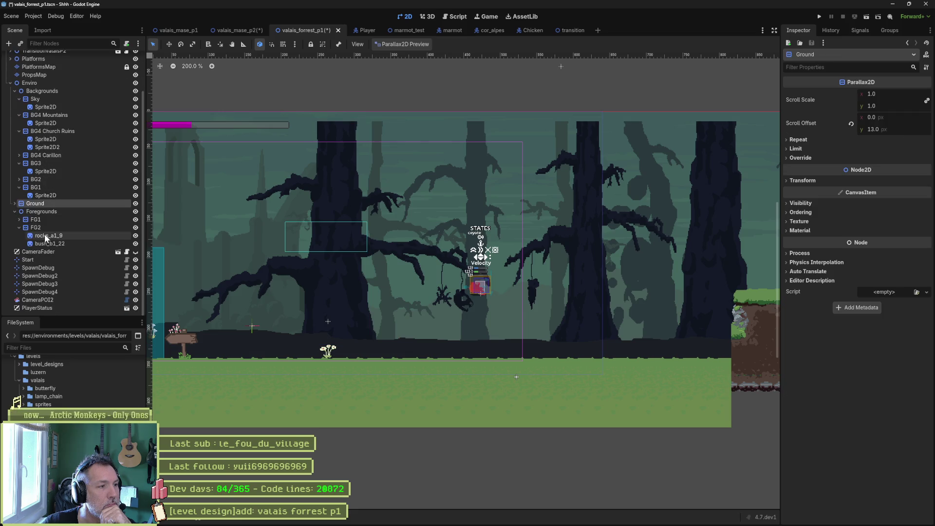
left_click(40, 268)
left_click(37, 259)
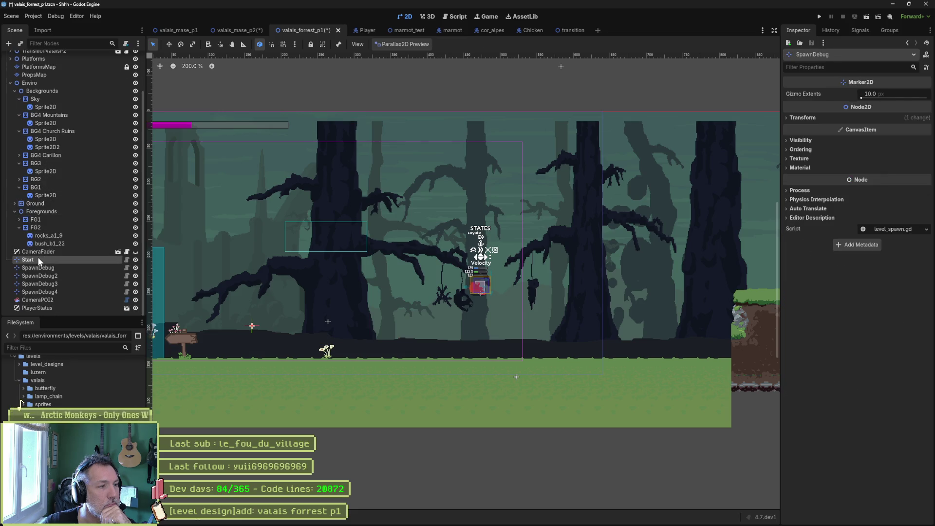
left_click(45, 122)
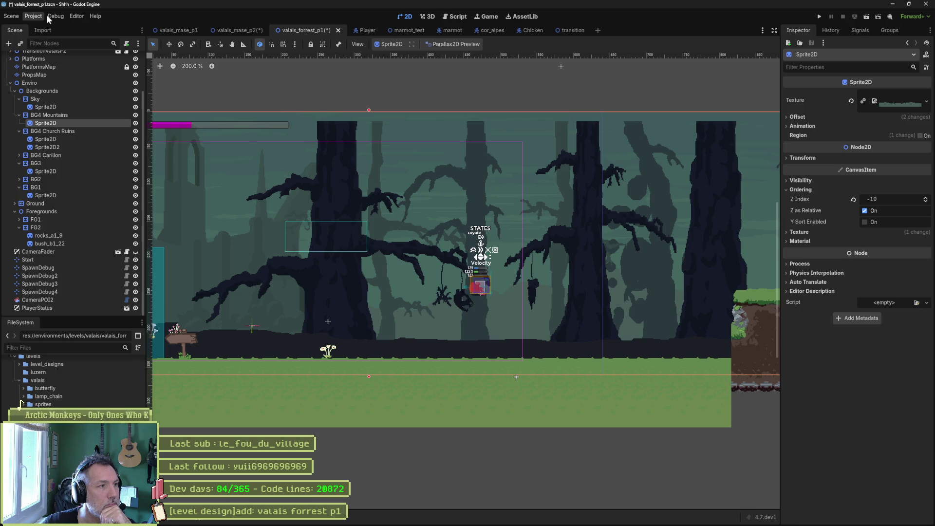
left_click(66, 99)
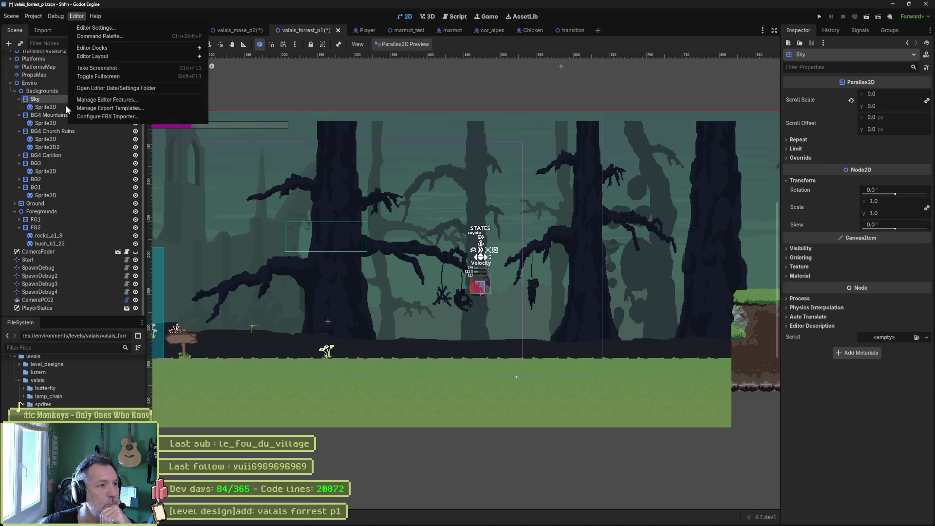
left_click(40, 111)
left_click(42, 108)
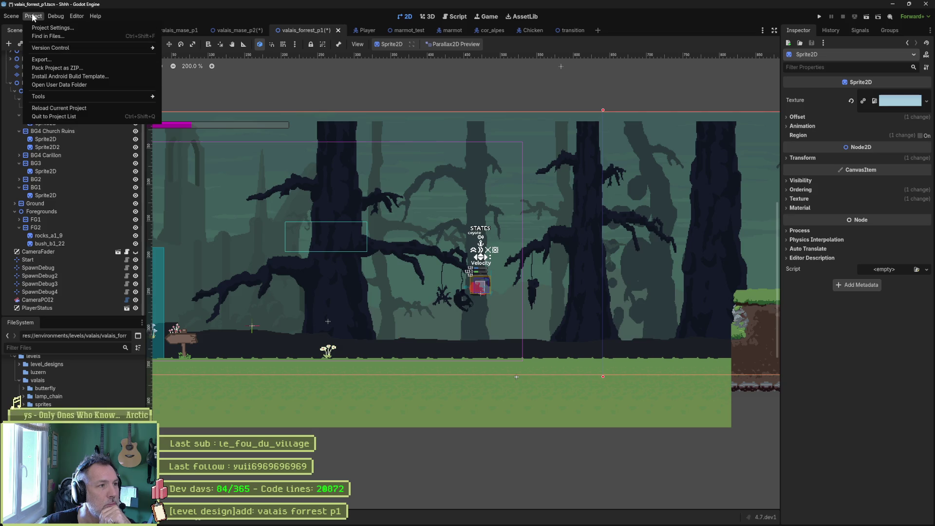
- Look over the Project menu, then review BG2, Backgrounds, BG3 and the FG2 bush_b1_22 sprite
left_click(69, 16)
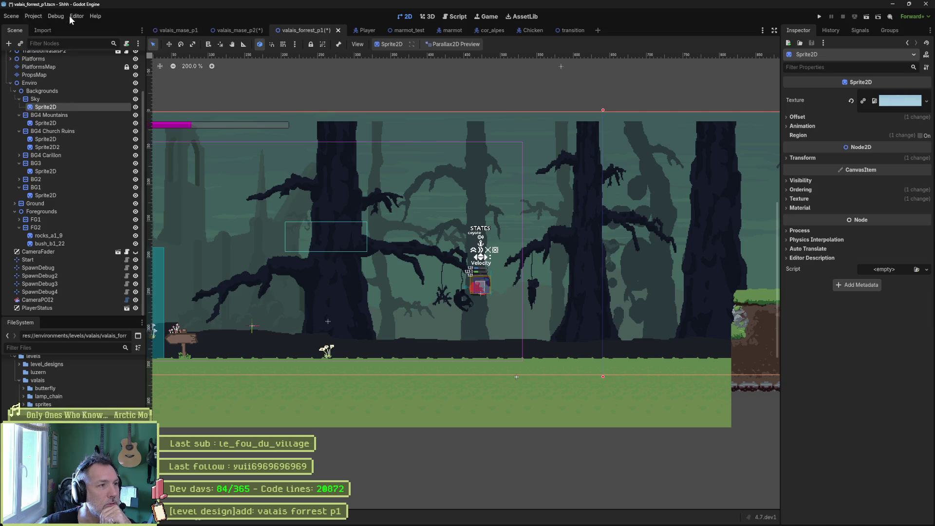
left_click(36, 179)
left_click(59, 92)
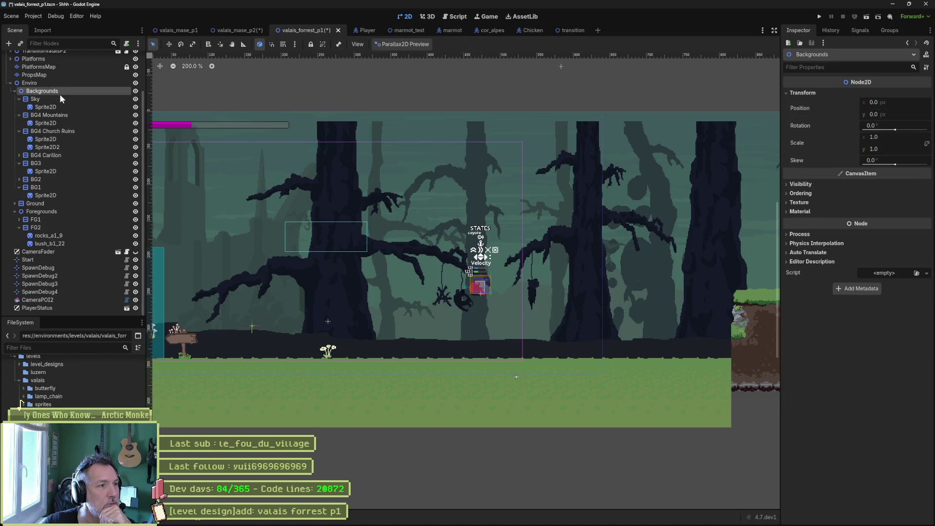
left_click(59, 84)
left_click(57, 142)
left_click(61, 163)
left_click(62, 227)
left_click(66, 245)
scroll(71, 157, "up", 3)
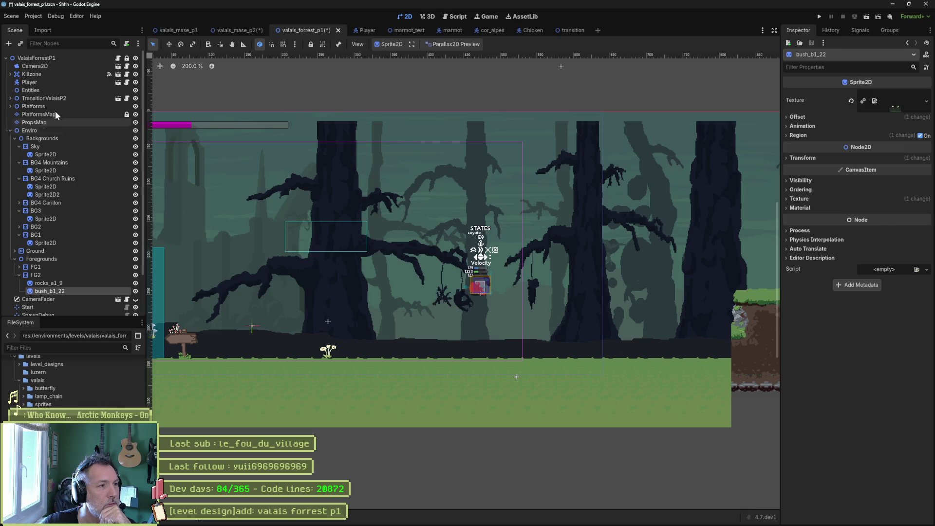
- Expand Platforms and inspect the ActorPath moving platform and its CollisionShape2D
left_click(54, 107)
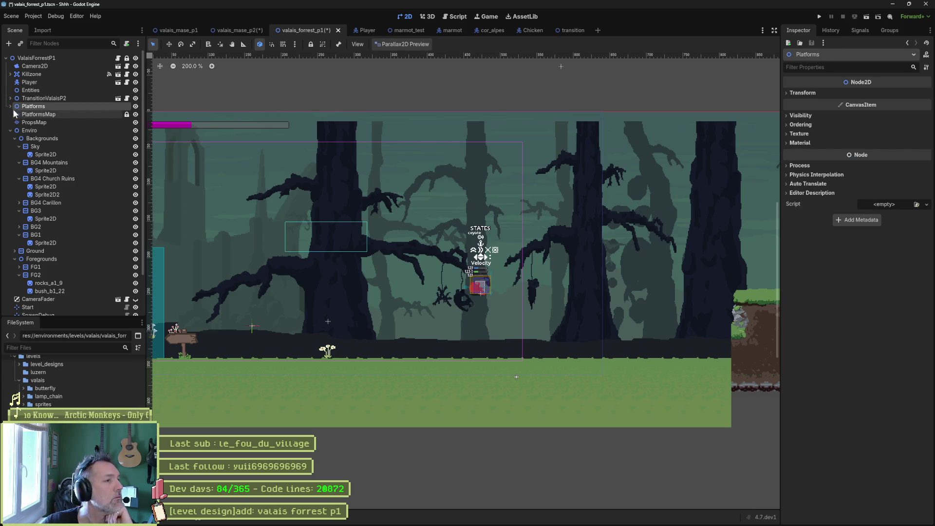
key("Right")
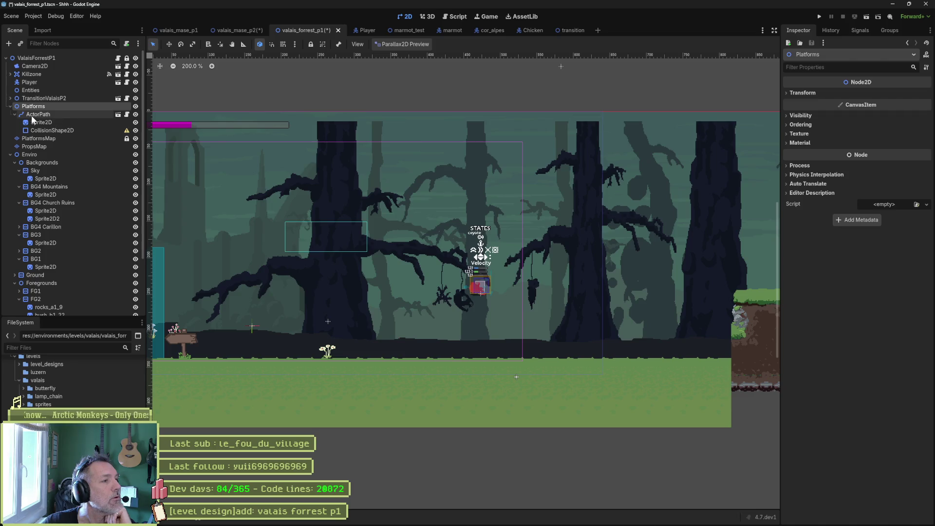
left_click(87, 114)
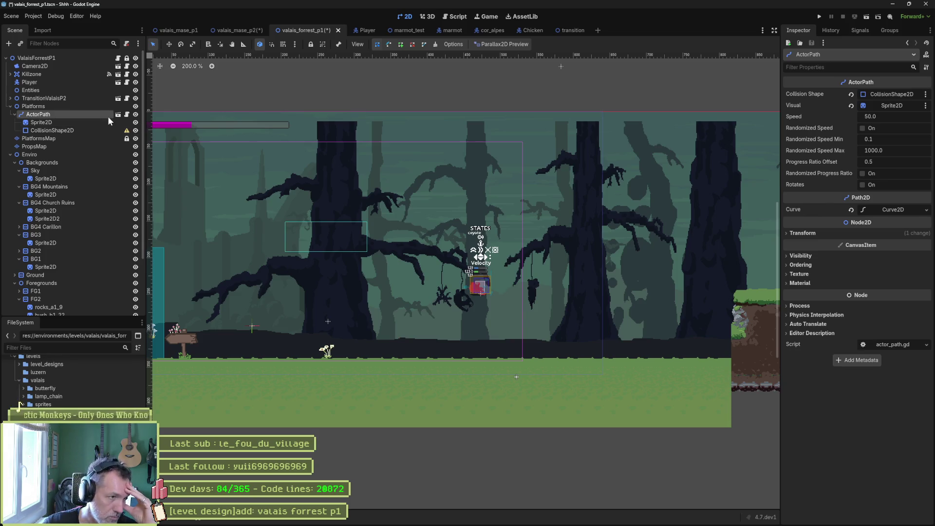
left_click(71, 129)
left_click(71, 169)
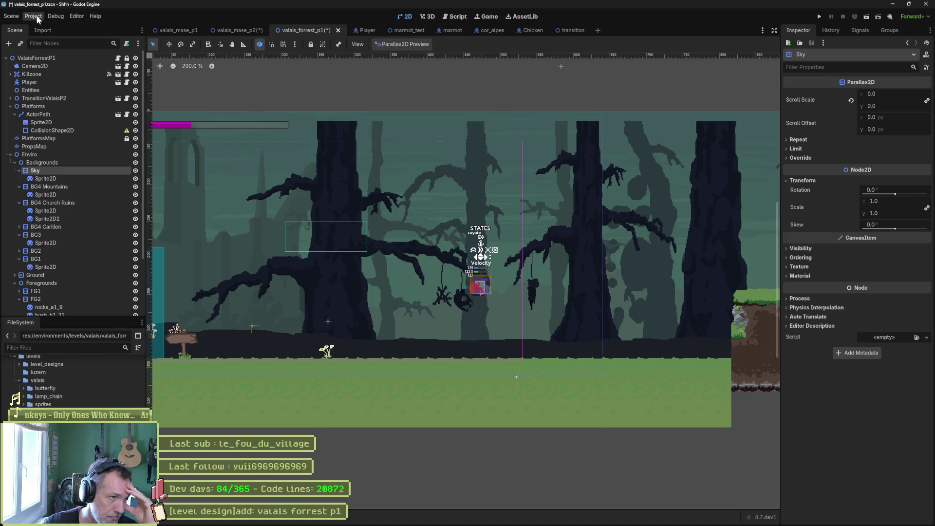
- Tick Enabled for LevelSpawnPicker, CameraPOI and Aseprite Wizard in Project Settings' Plugins list
left_click(42, 27)
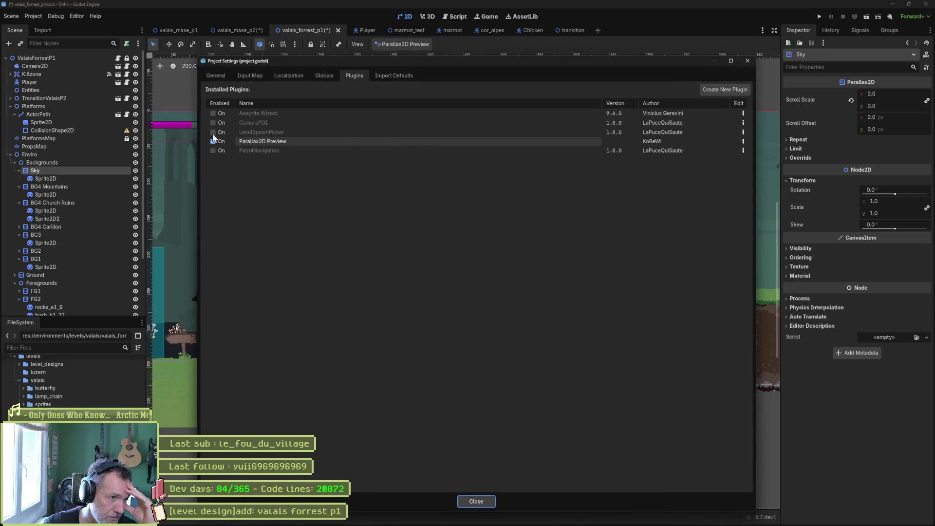
left_click(219, 133)
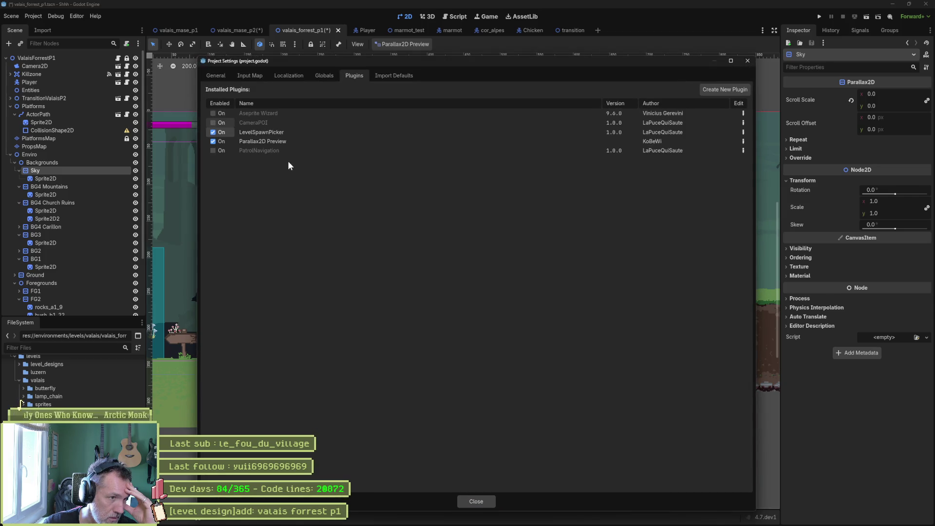
left_click(217, 123)
left_click(216, 113)
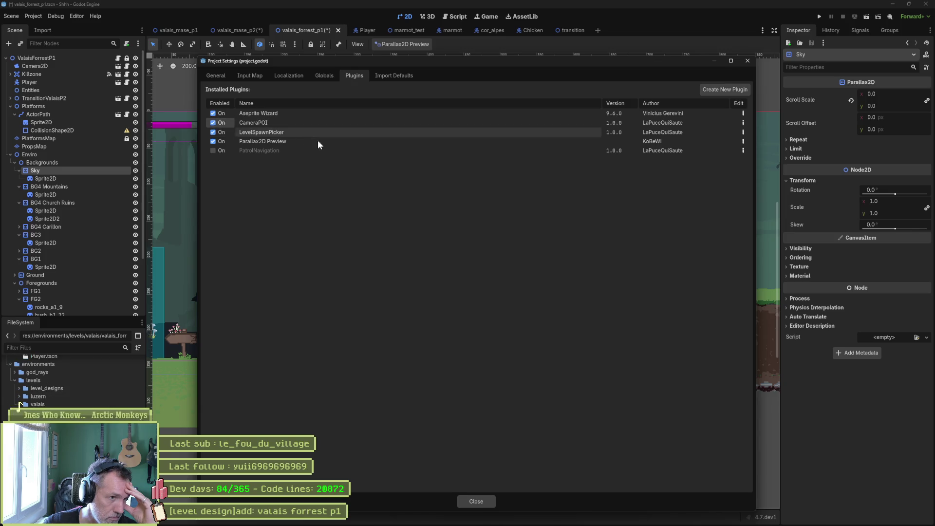
left_click(476, 502)
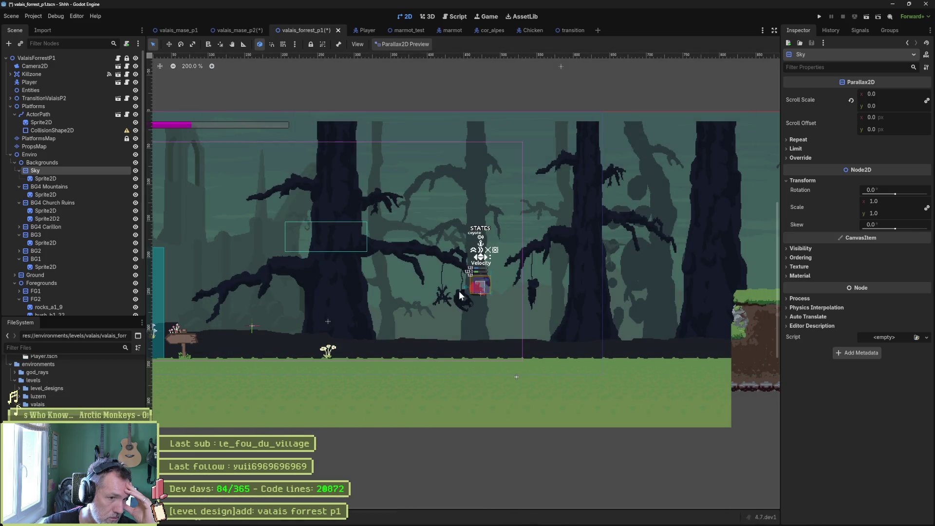
- Show the output log and inspect CameraPOI2's trigger and target areas
left_click_drag(255, 511, 255, 422)
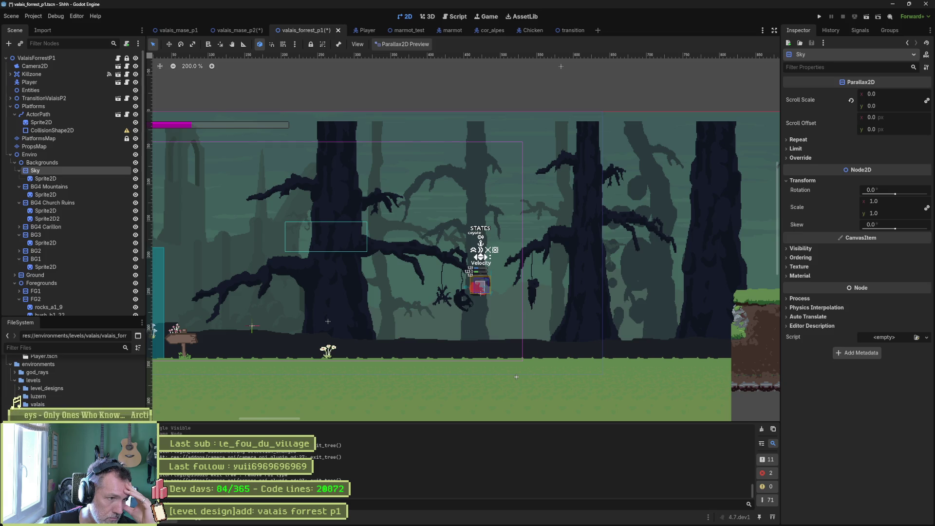
scroll(78, 271, "down", 5)
left_click(74, 302)
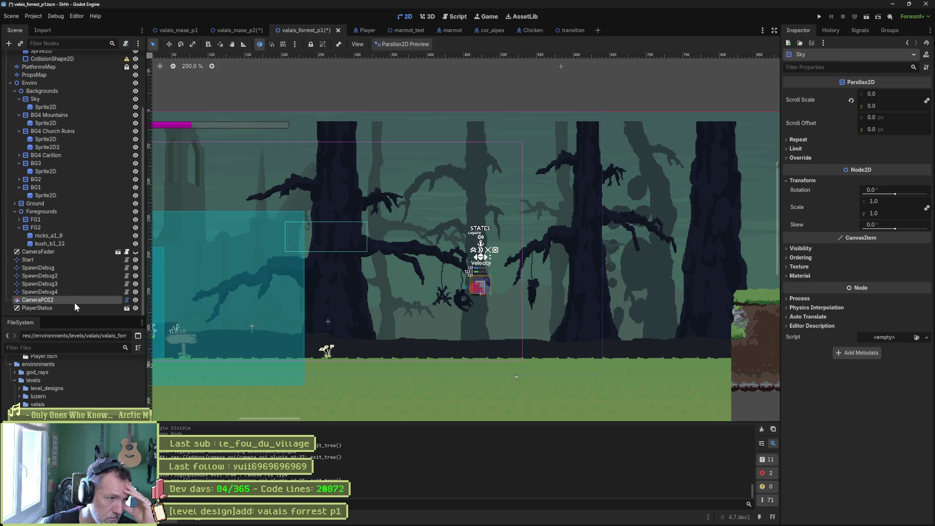
mouse_move(278, 295)
left_mouse_down()
mouse_move(475, 291)
mouse_move(358, 282)
left_mouse_up()
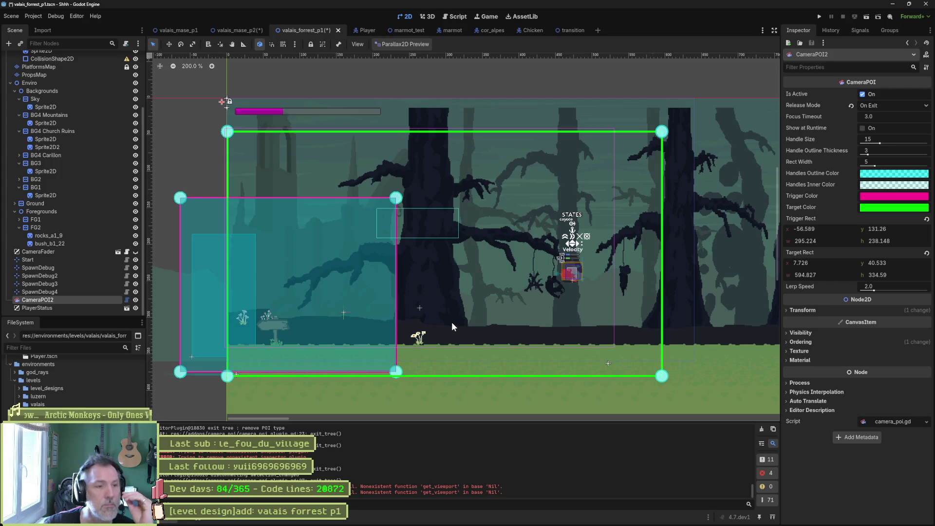
- Select the Start marker and set the Parallax2D preview to Accurate Preview
left_click(51, 259)
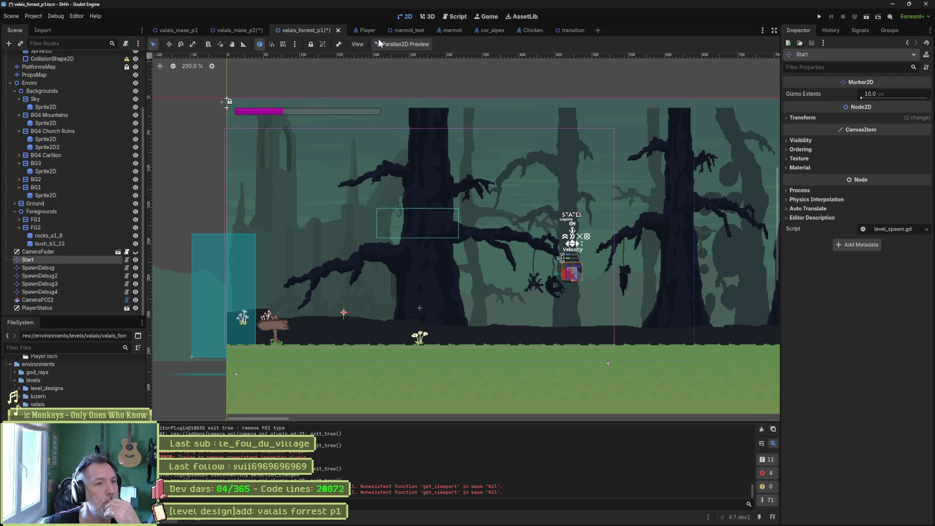
left_click(400, 45)
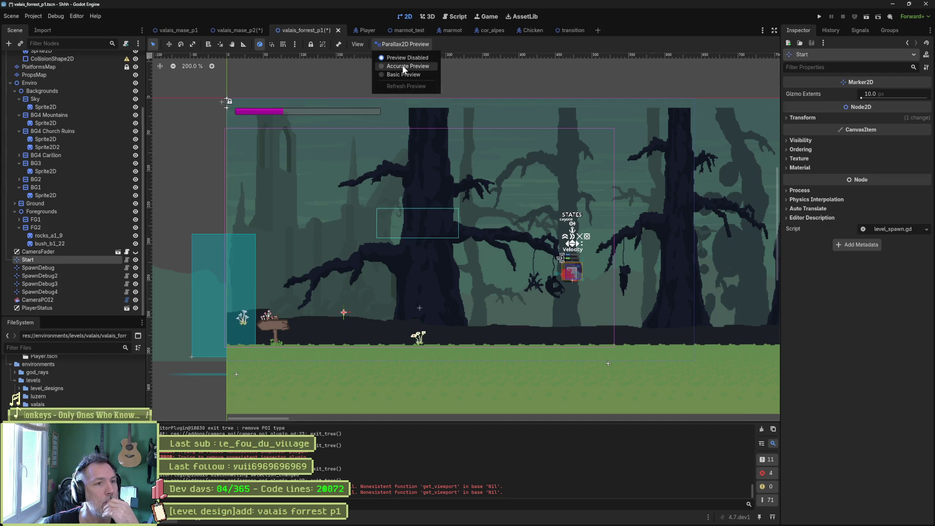
left_click(403, 65)
mouse_move(412, 186)
left_mouse_down()
mouse_move(502, 236)
mouse_move(188, 223)
mouse_move(420, 224)
left_mouse_up()
- Save and run the level, run the cat right past the trees, then stop the game
key("F5")
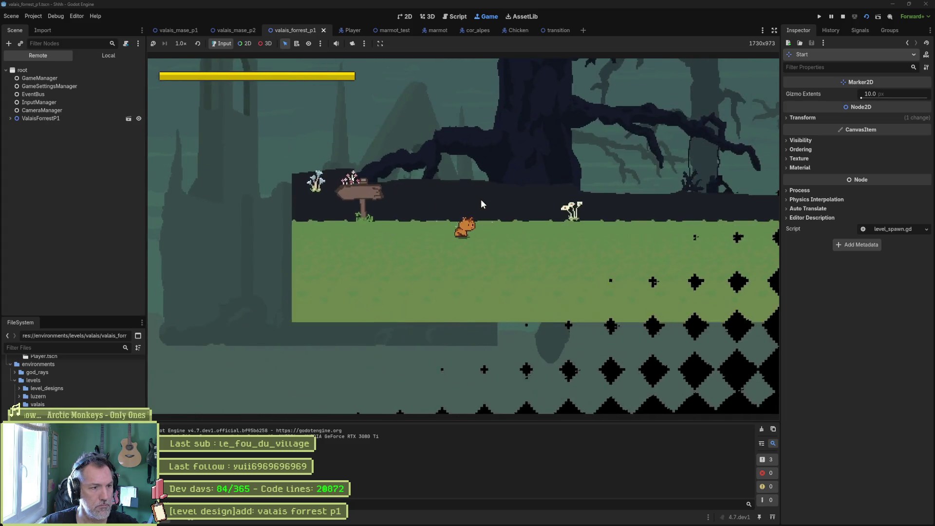
key("Right")
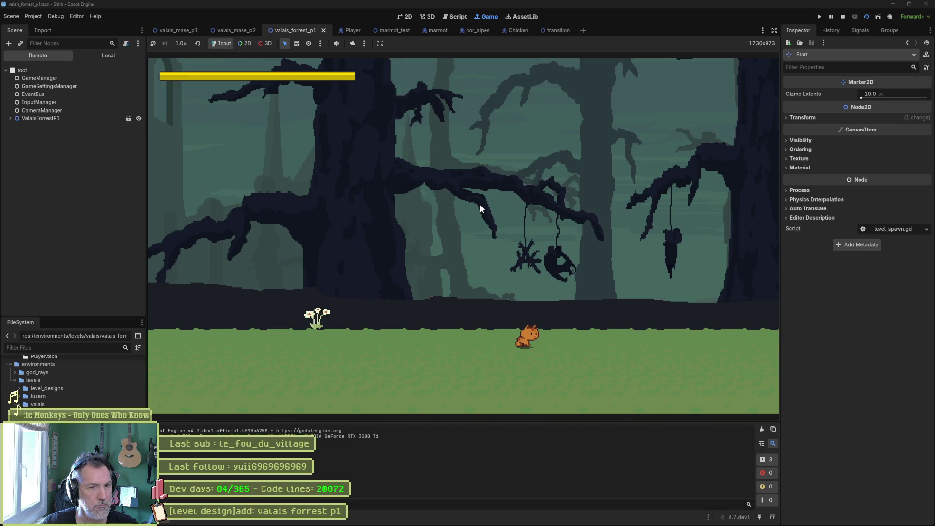
key("Right")
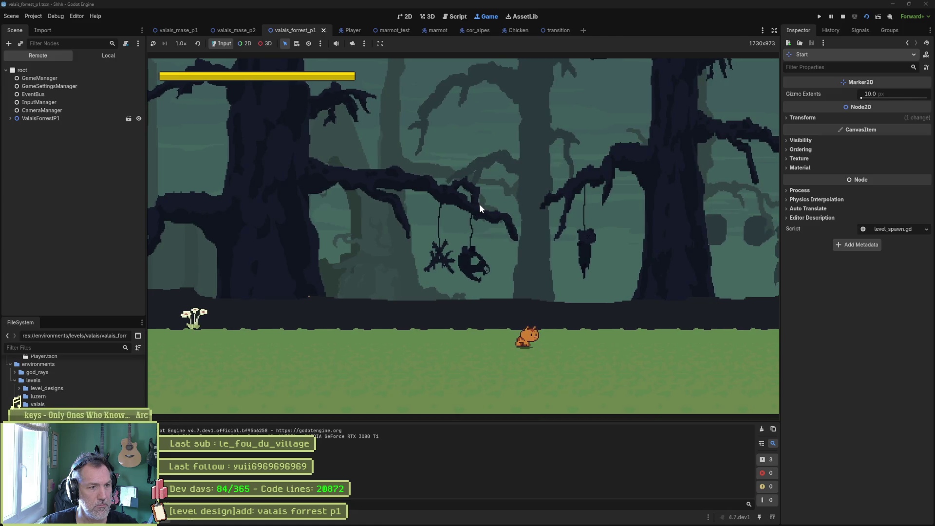
key("Right")
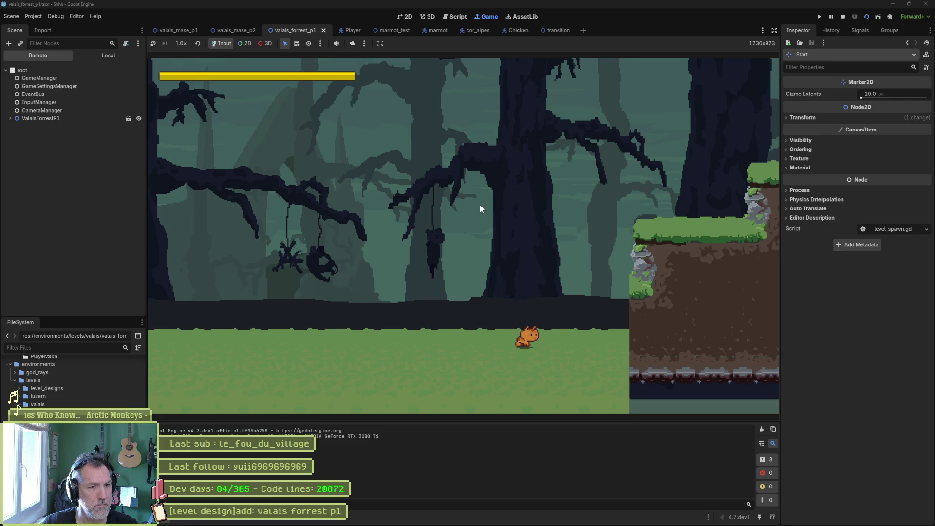
key("F8")
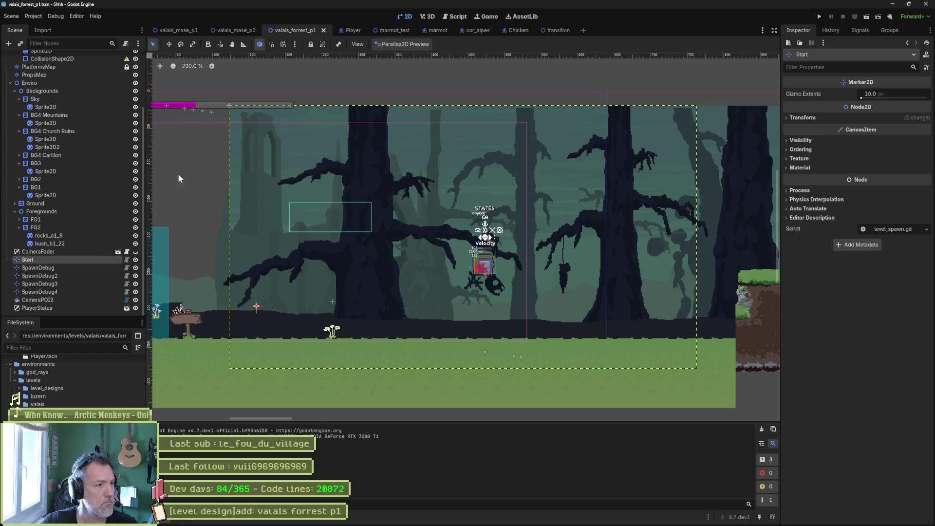
- Delete the CameraPOI2 node, confirming the prompt, and save the level
left_click(58, 300)
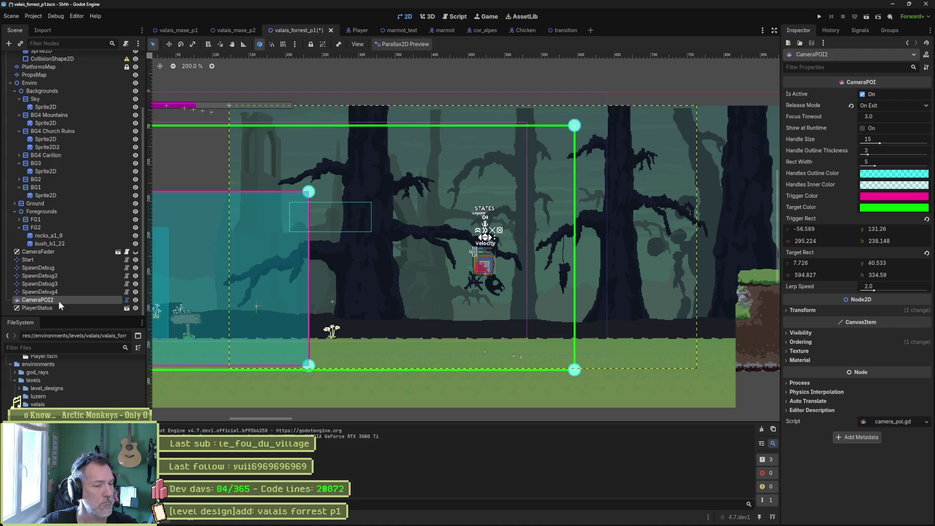
key("Delete")
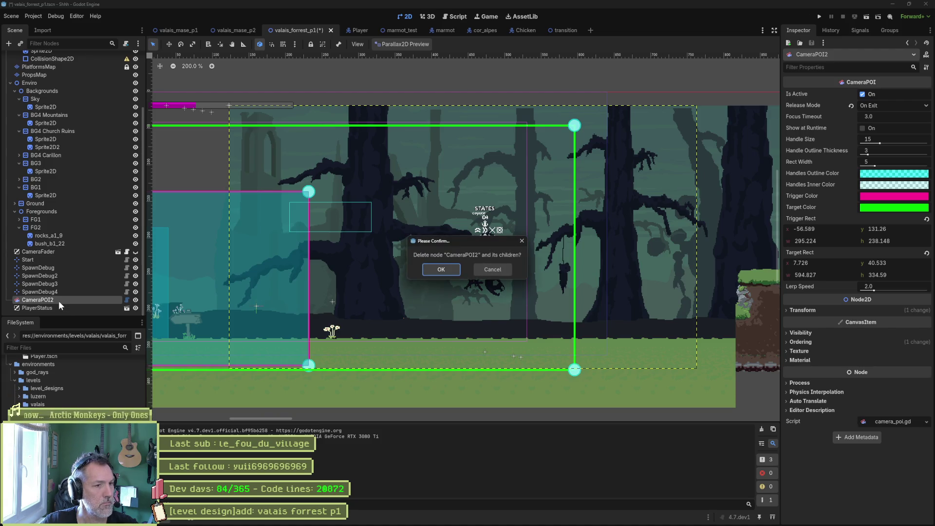
key("Return")
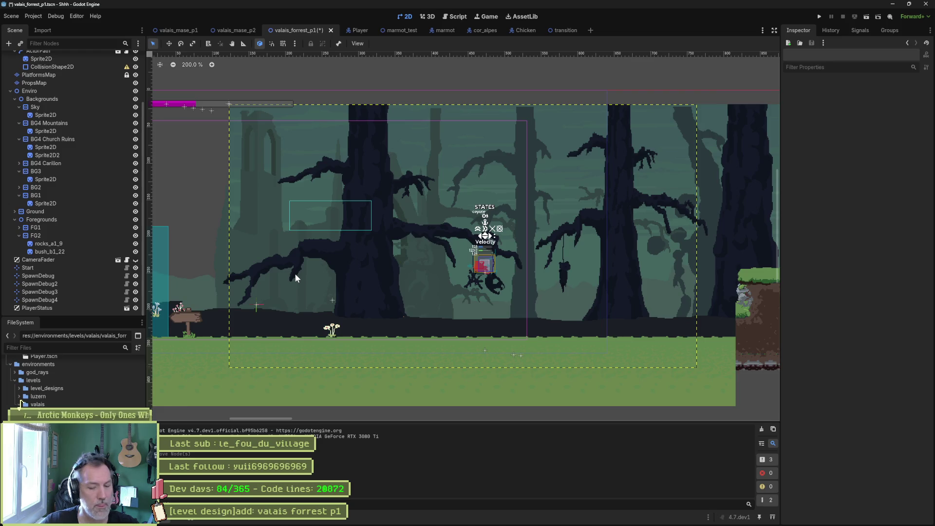
key("ctrl+s")
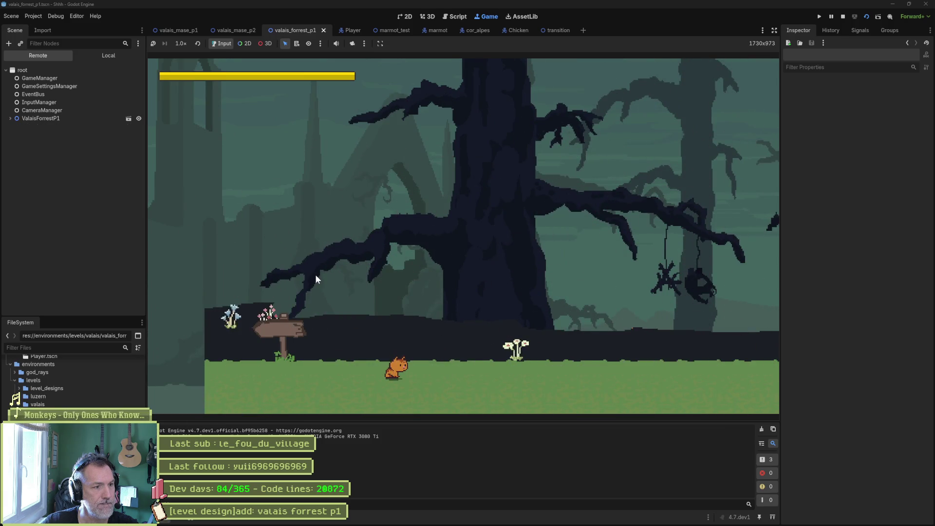
- Run the cat right through the forest without CameraPOI2, then stop the game
key("Right")
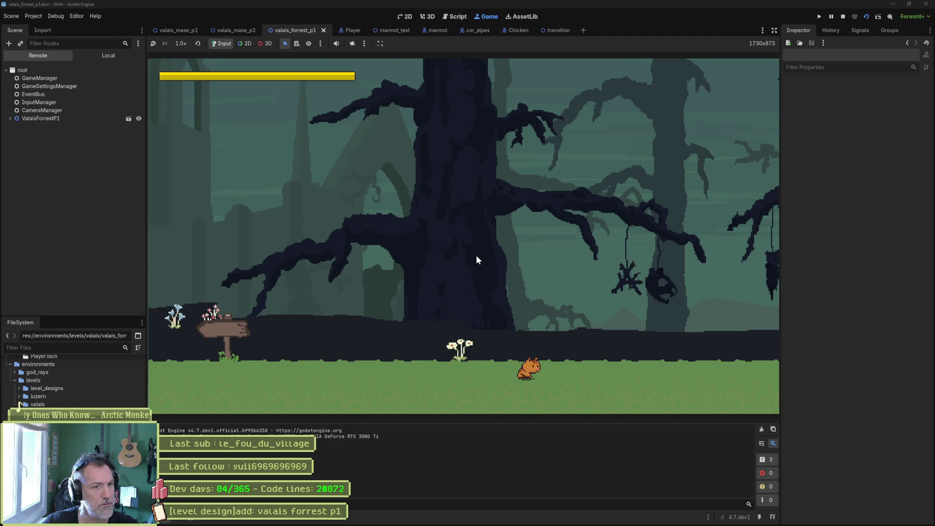
key("ctrl+F1")
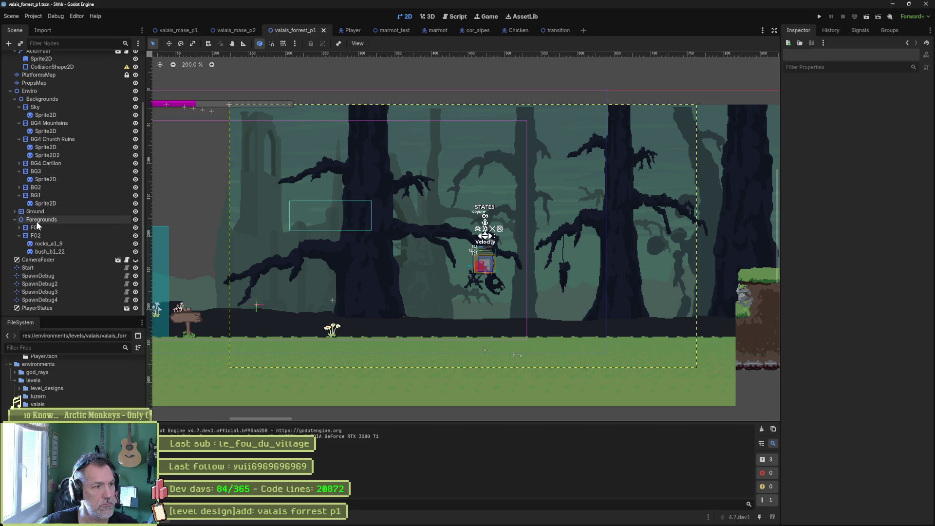
- Collapse Foregrounds and toggle BG1's visibility off and on to see its trees
left_click(15, 219)
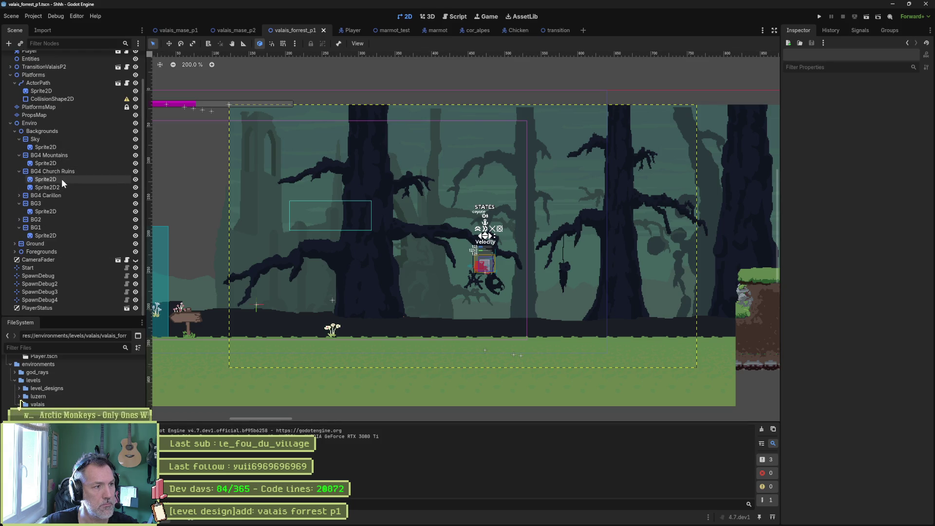
left_click(136, 229)
left_click(136, 229)
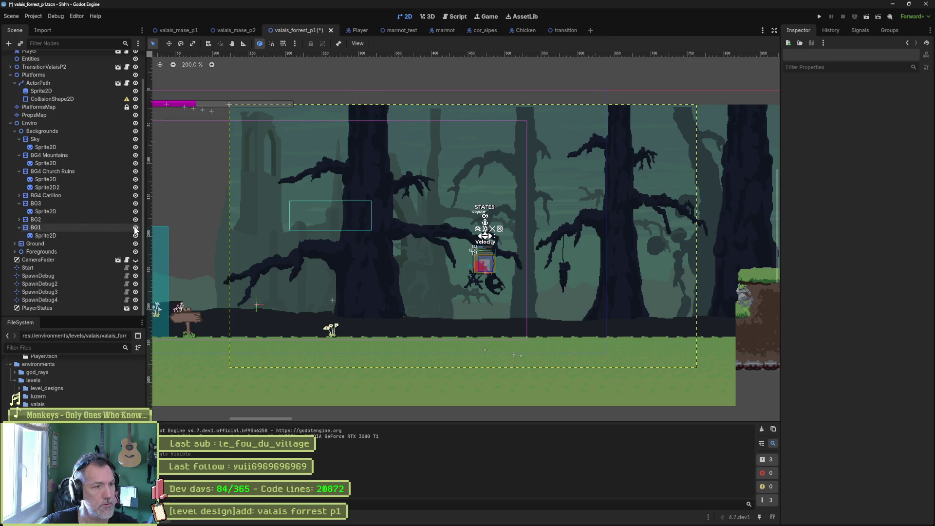
- Check the Transform values of BG1 and its Sprite2D, then switch to Aseprite
left_click(109, 227)
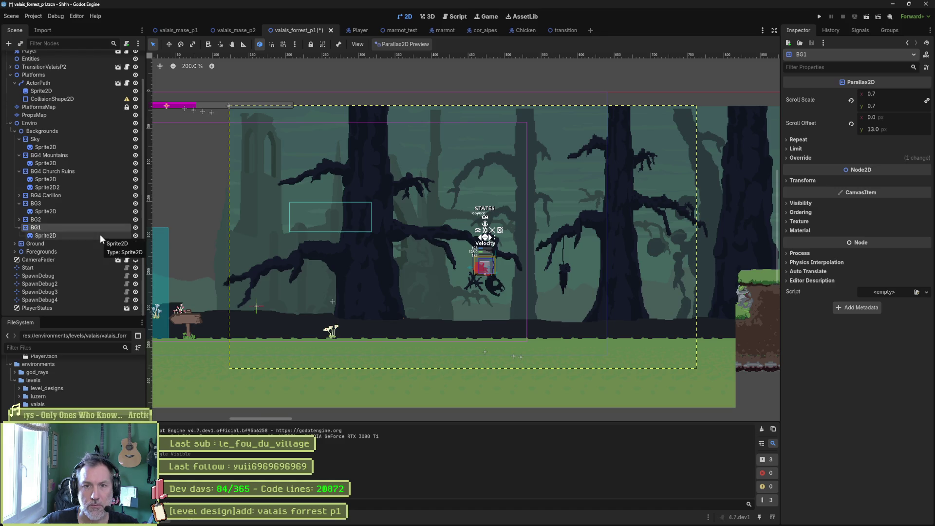
left_click(799, 180)
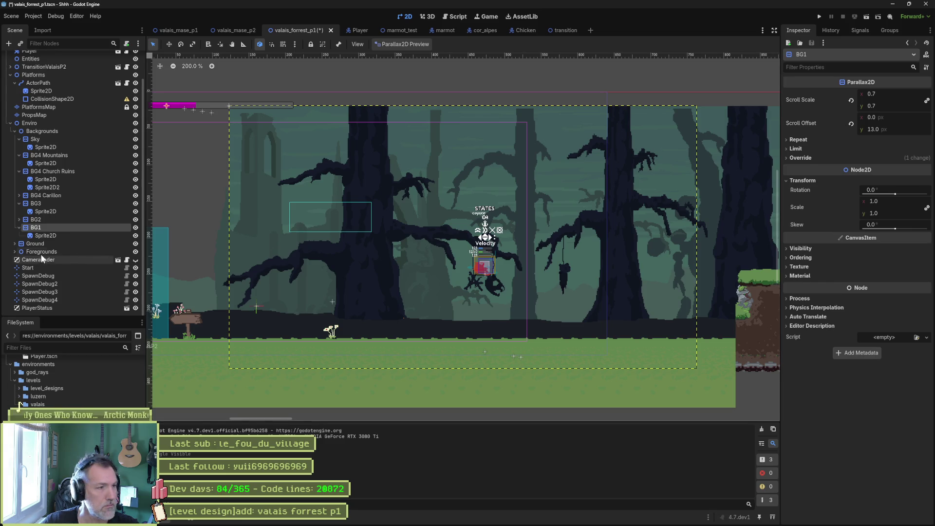
left_click(62, 235)
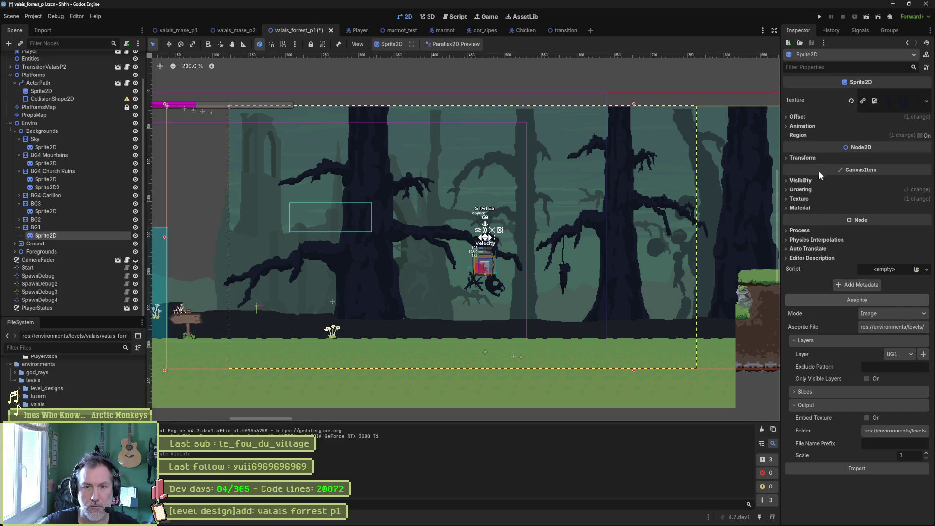
left_click(830, 158)
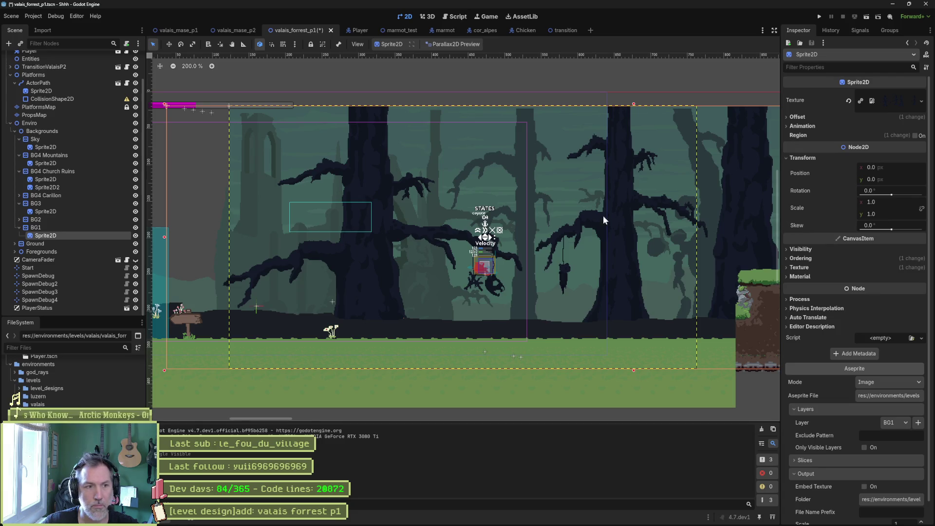
mouse_move(473, 524)
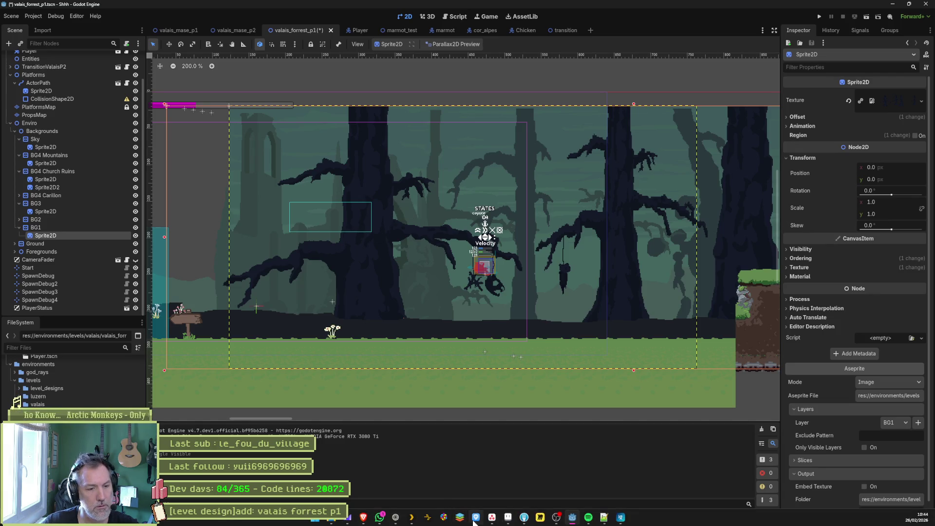
left_click(508, 517)
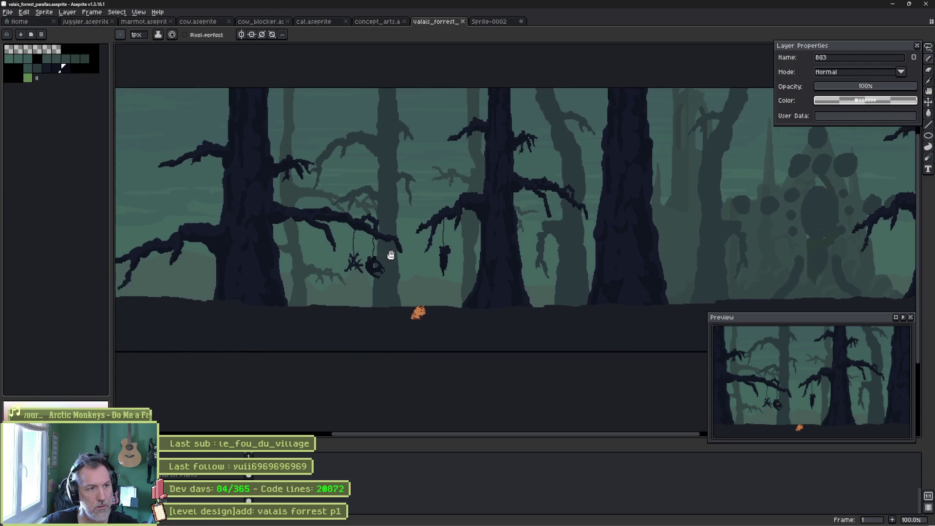
scroll(382, 252, "up", 1)
left_click_drag(437, 269, 508, 275)
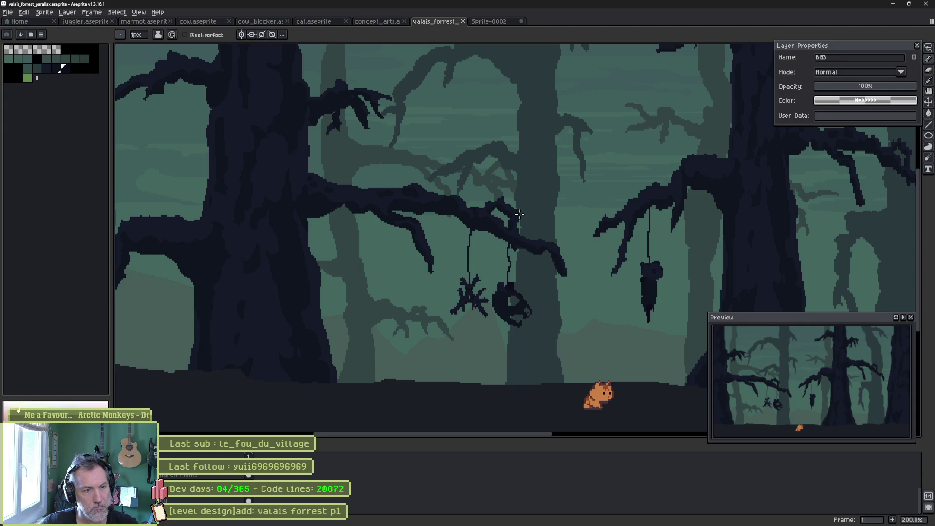
key("alt+Tab")
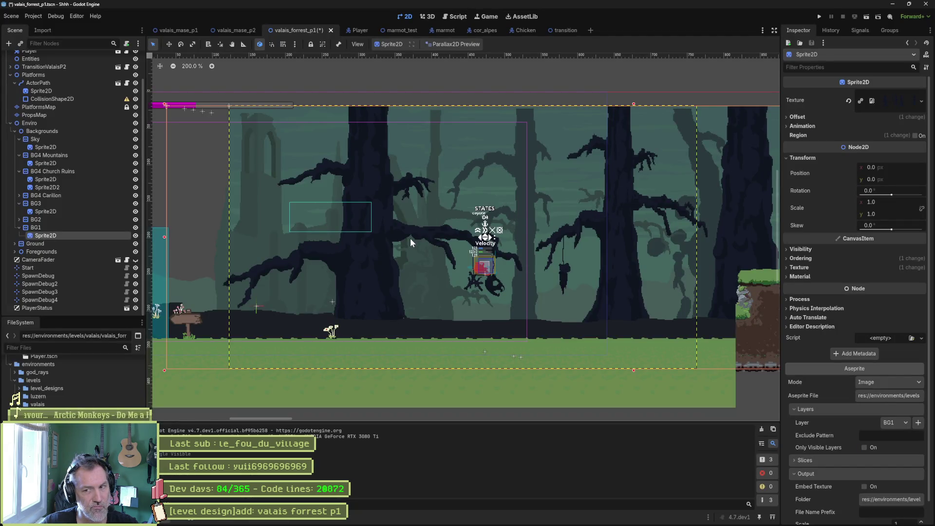
- Zoom and pan across the big BG1 tree, then save and launch the scene with F6
scroll(316, 217, "up", 2)
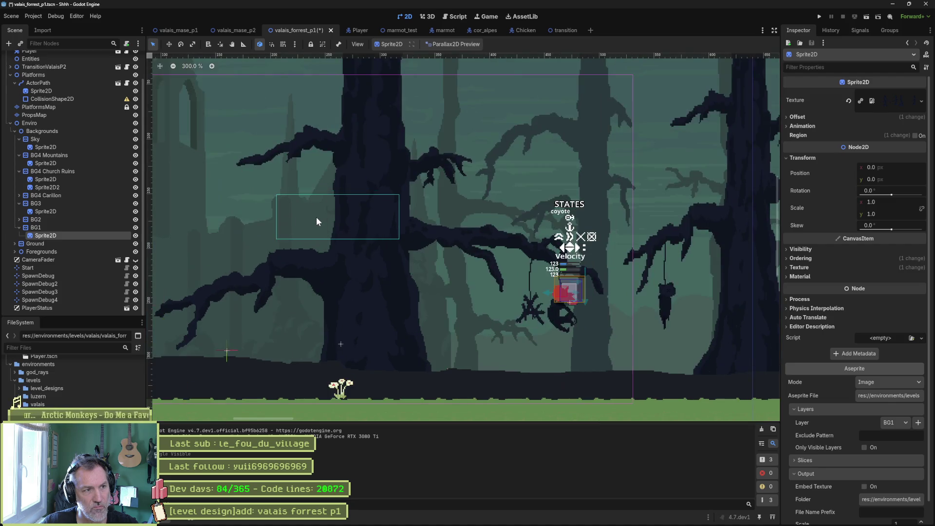
mouse_move(398, 201)
left_mouse_down()
mouse_move(462, 192)
mouse_move(322, 196)
left_mouse_up()
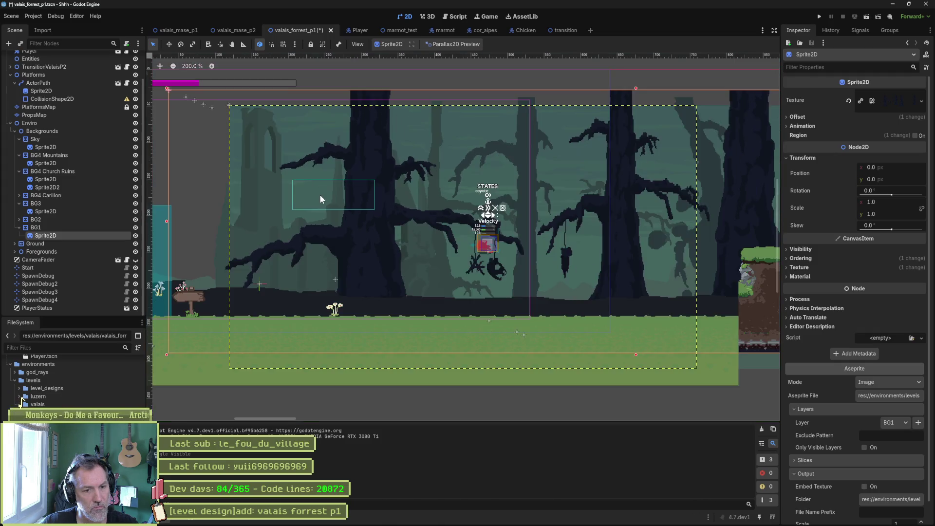
scroll(322, 195, "down", 1)
mouse_move(332, 193)
left_mouse_down()
mouse_move(407, 219)
mouse_move(406, 232)
left_mouse_up()
scroll(403, 229, "up", 1)
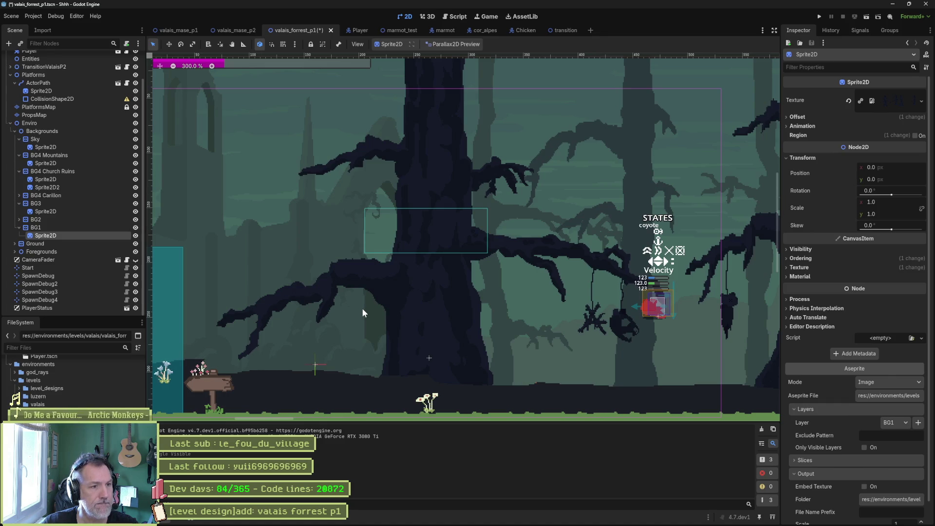
key("F6")
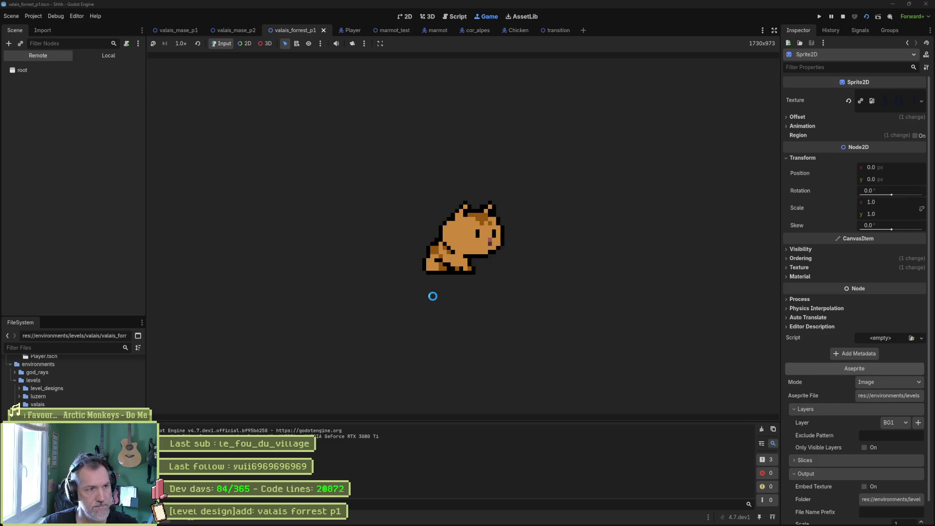
- Run the cat right beneath the big tree, then stop the game with F8
key("Right")
key("Right")
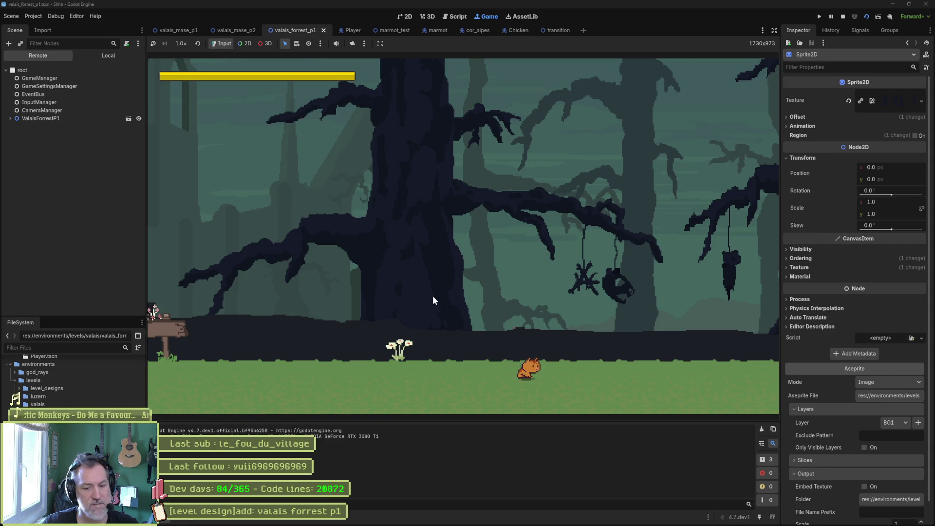
key("F8")
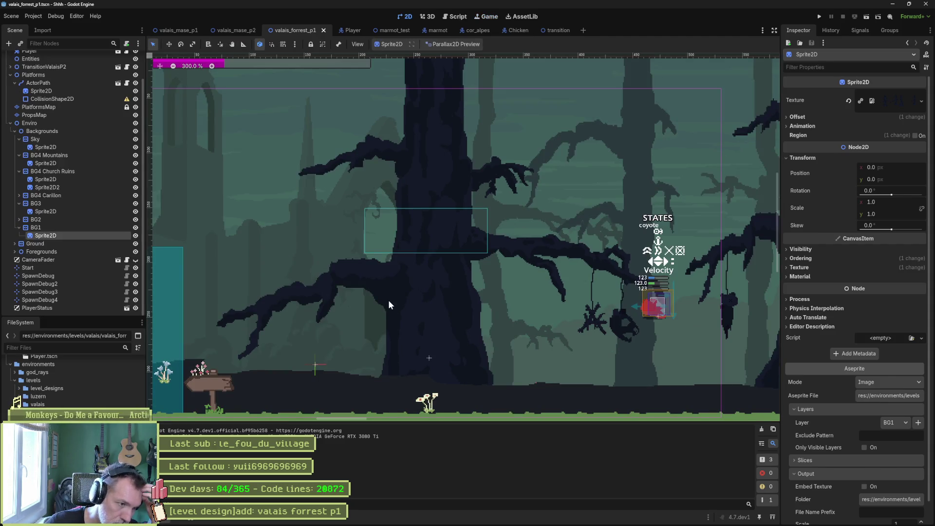
- Revert the Ground layer's Scroll Offset y from 13 to 0, then select BG1
left_click(61, 244)
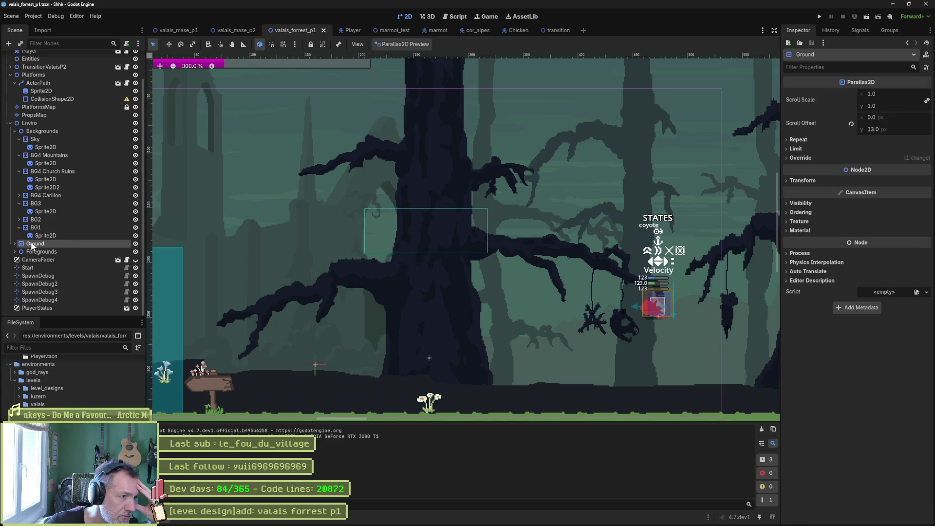
double_click(17, 244)
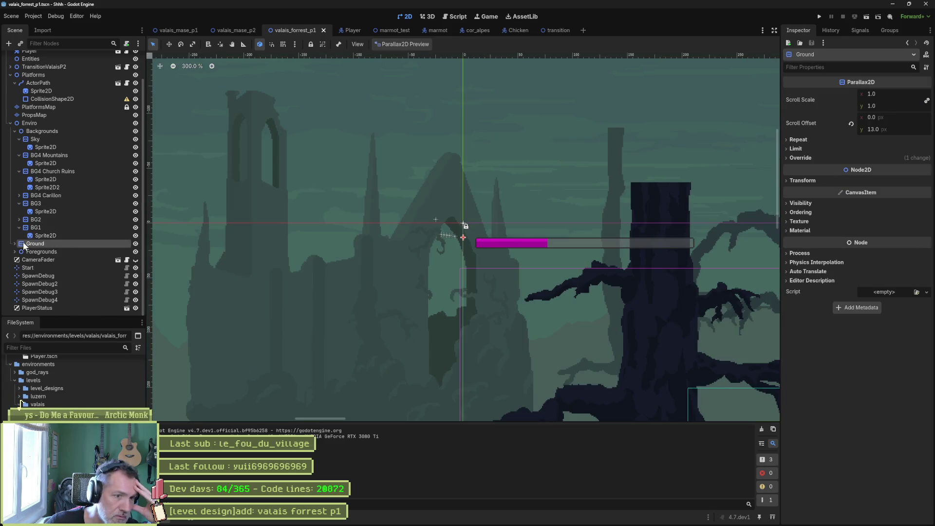
scroll(373, 273, "down", 5)
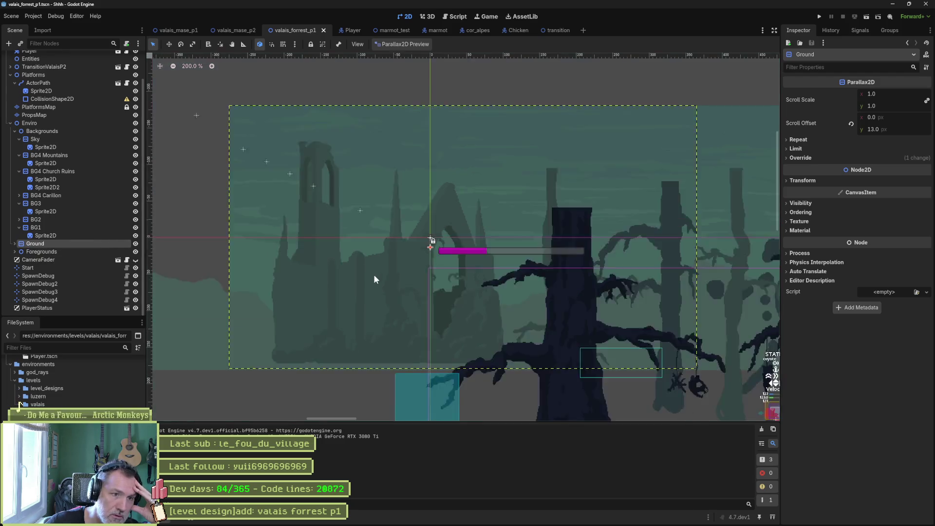
scroll(374, 230, "up", 3)
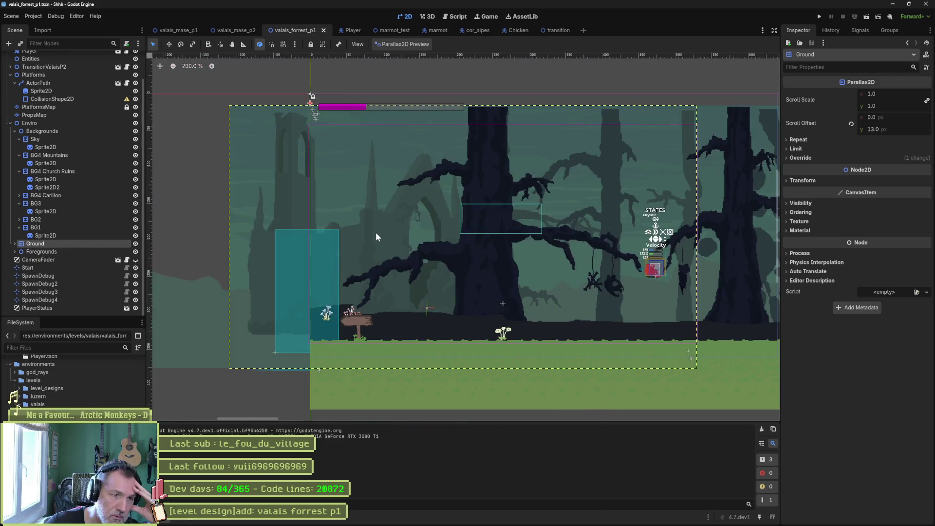
scroll(360, 244, "right", 3)
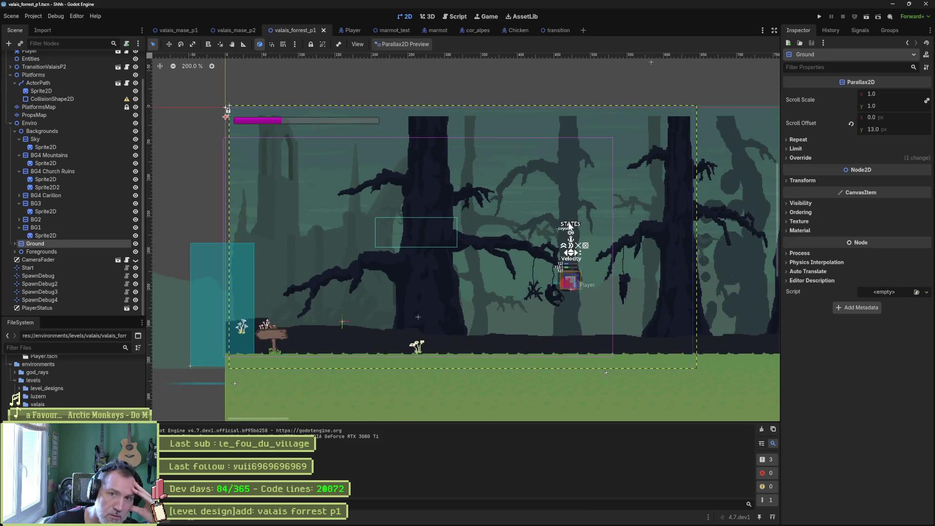
left_click(803, 181)
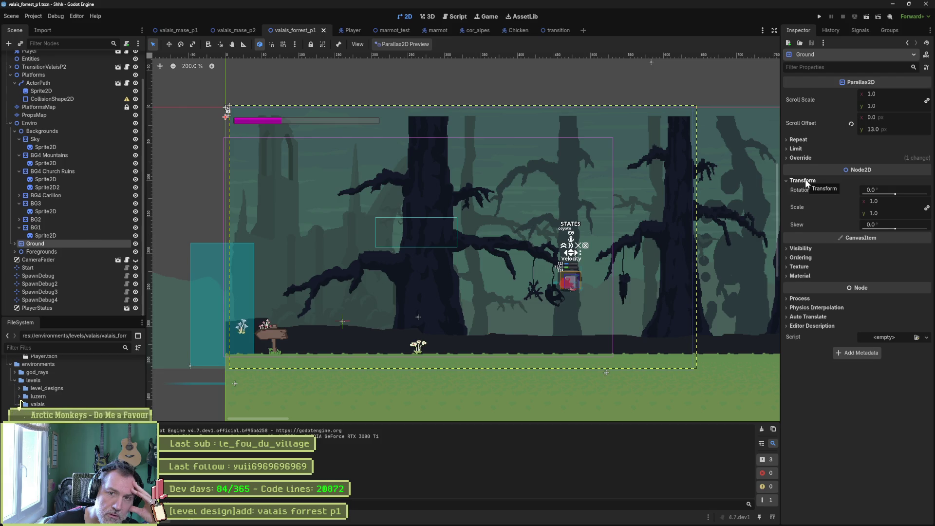
left_click(851, 126)
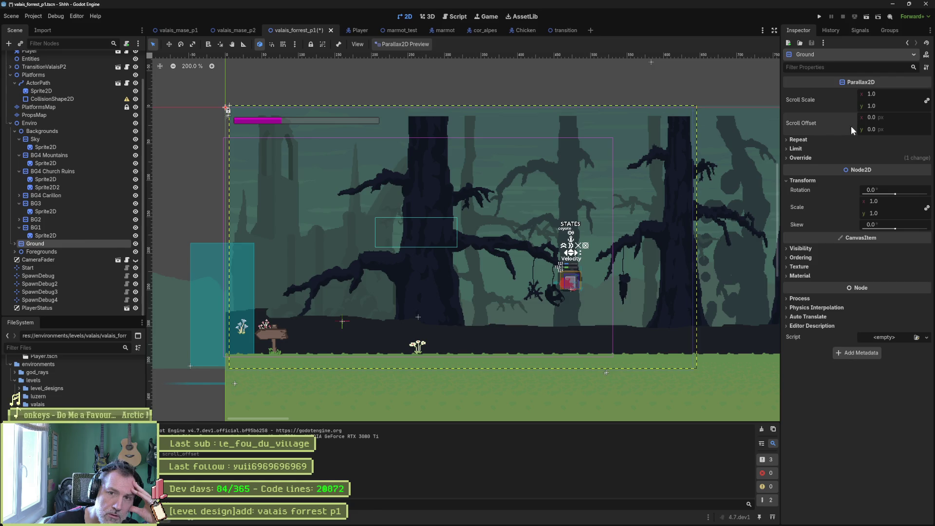
left_click(69, 227)
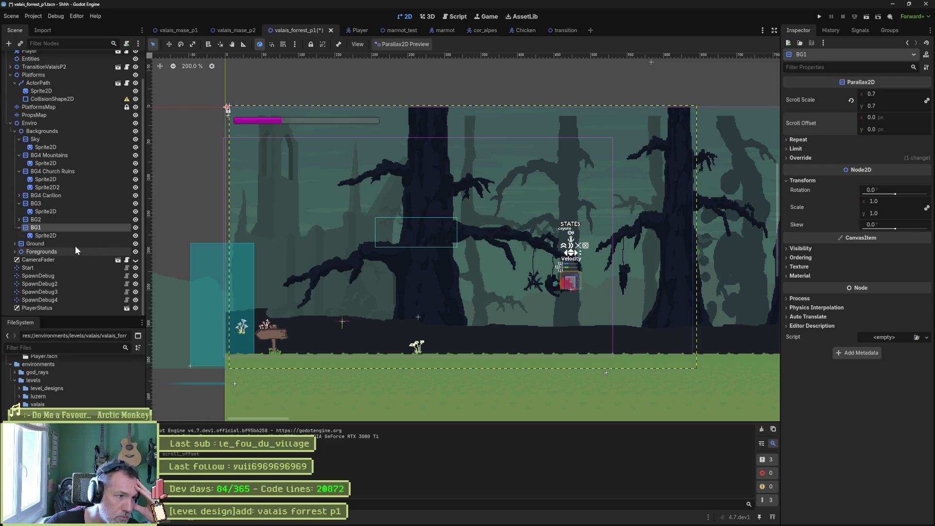
- Inspect BG2 and collapse the BG3, BG4 and Sky layers in the Scene tree
left_click(57, 220)
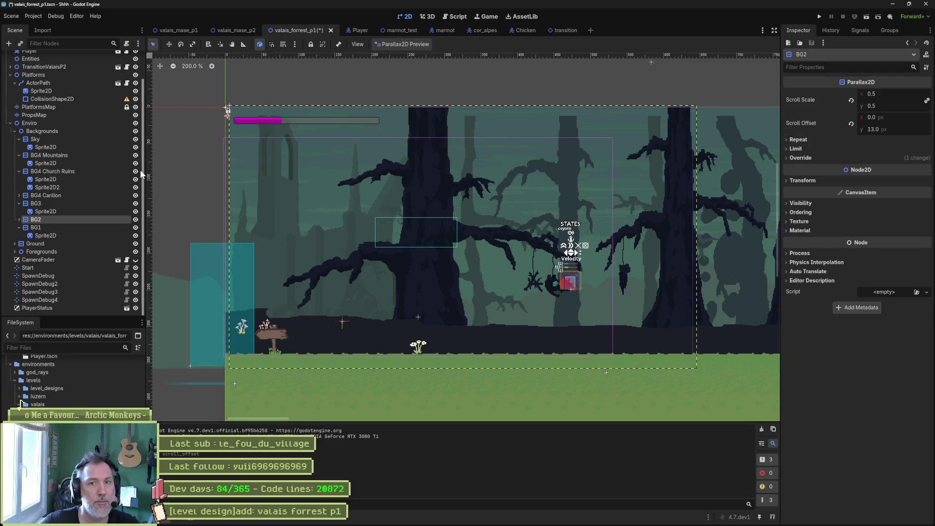
left_click(18, 204)
left_click(18, 179)
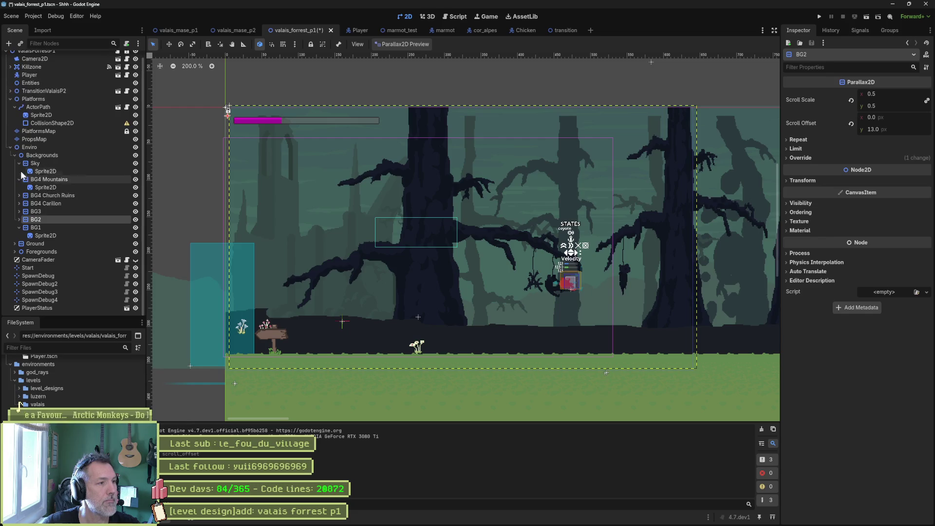
left_click(19, 178)
left_click(19, 170)
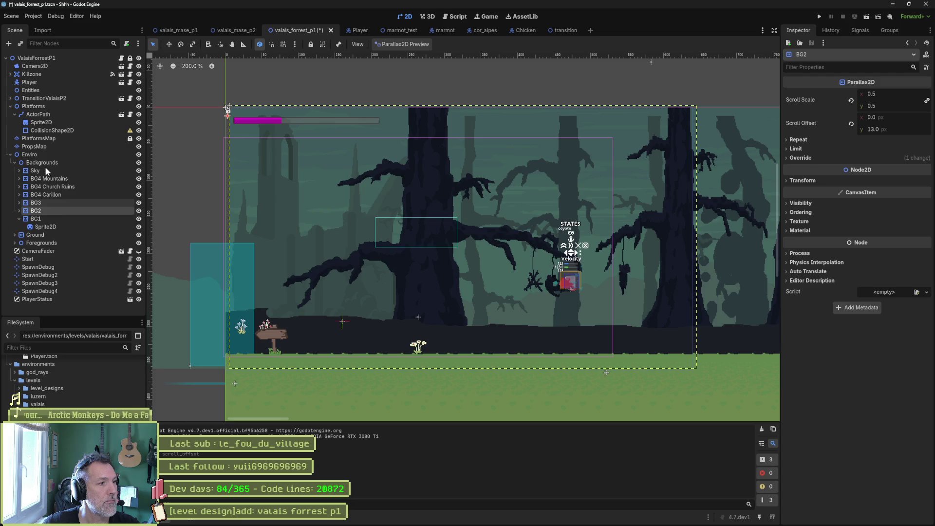
- Select the six background layers from Sky down and reset their Scroll Offset y to 0
left_click(43, 178, "shift")
left_click(84, 169, "shift")
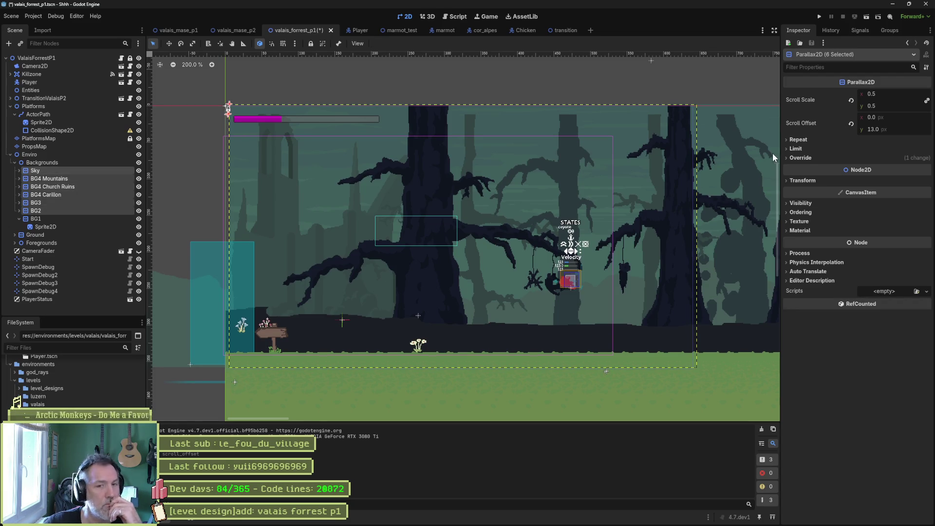
left_click(851, 124)
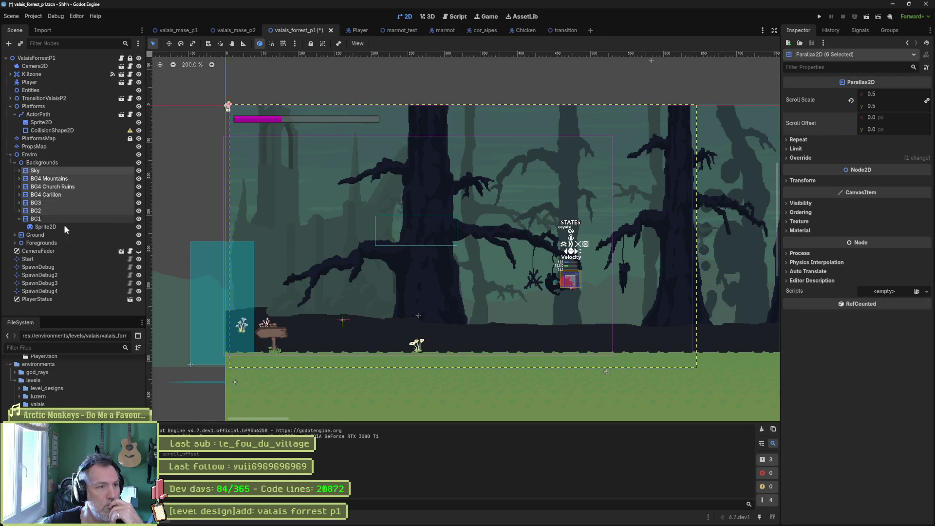
- Check the scroll scale of the Sky, BG4 Mountains and BG1 layers
left_click(59, 171)
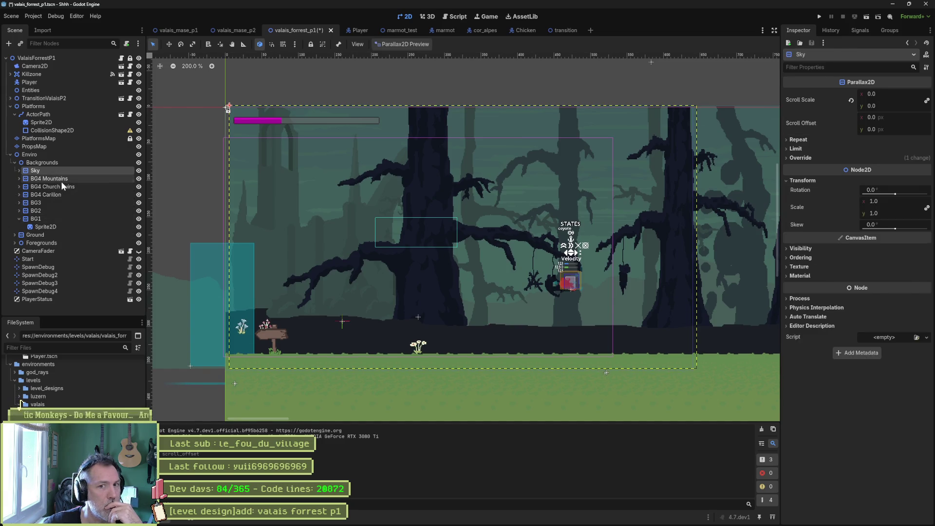
left_click(62, 179)
key("Down")
key("Down")
key("Down")
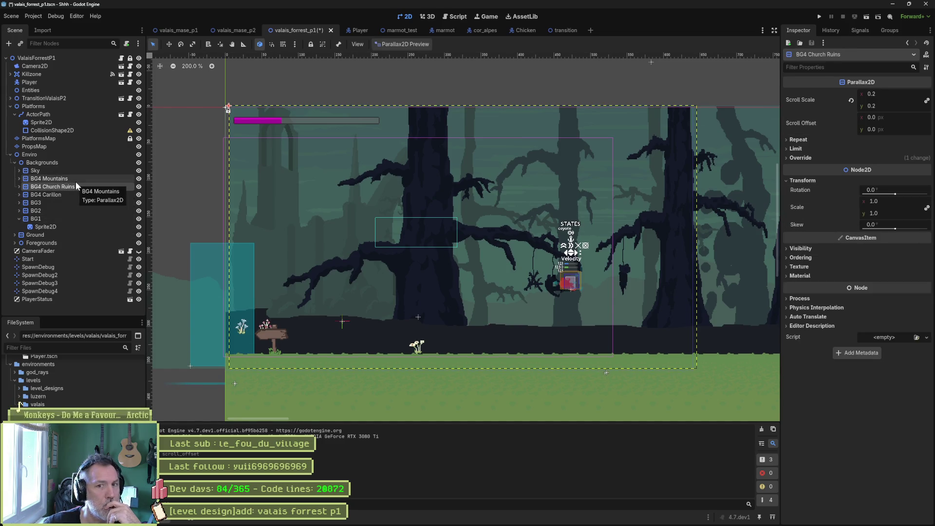
key("Down")
key("Down")
key("Down")
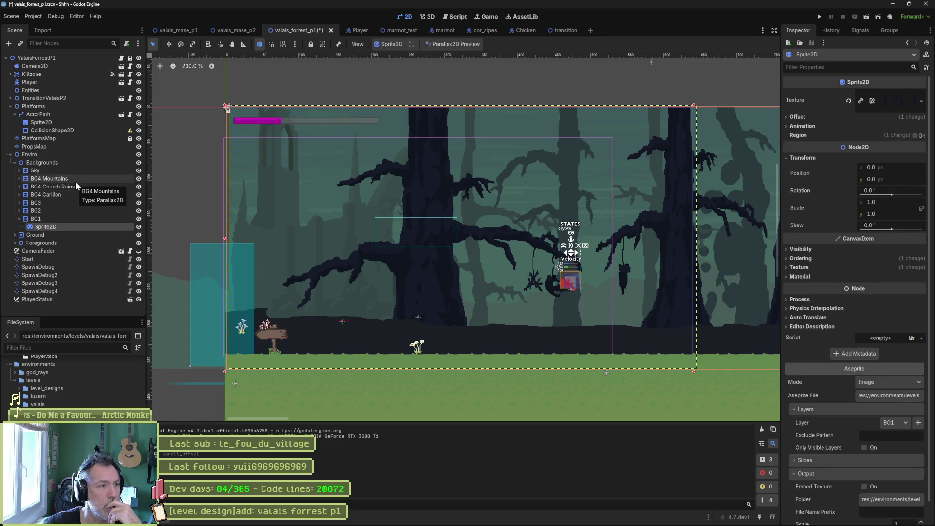
key("Up")
key("Left")
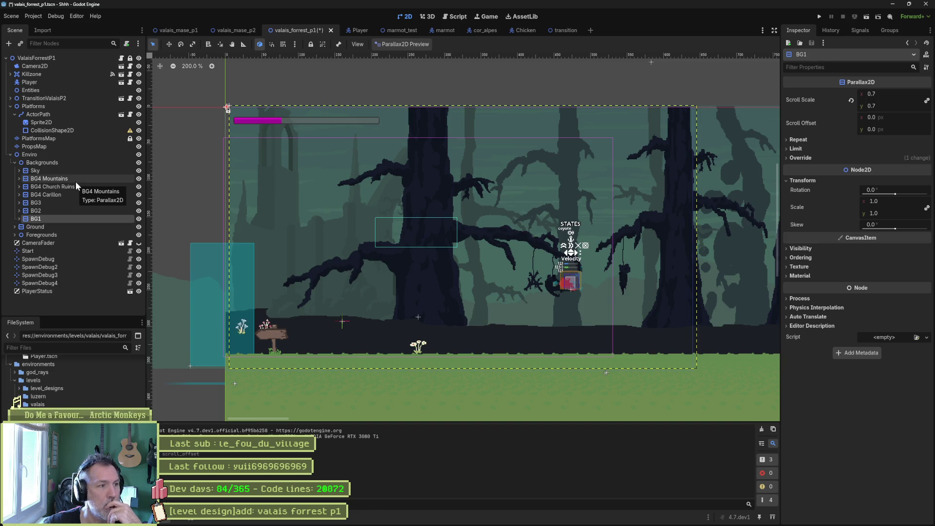
- Check the Ground, FG1 and FG2 scroll scales, then save and run the level
key("Down")
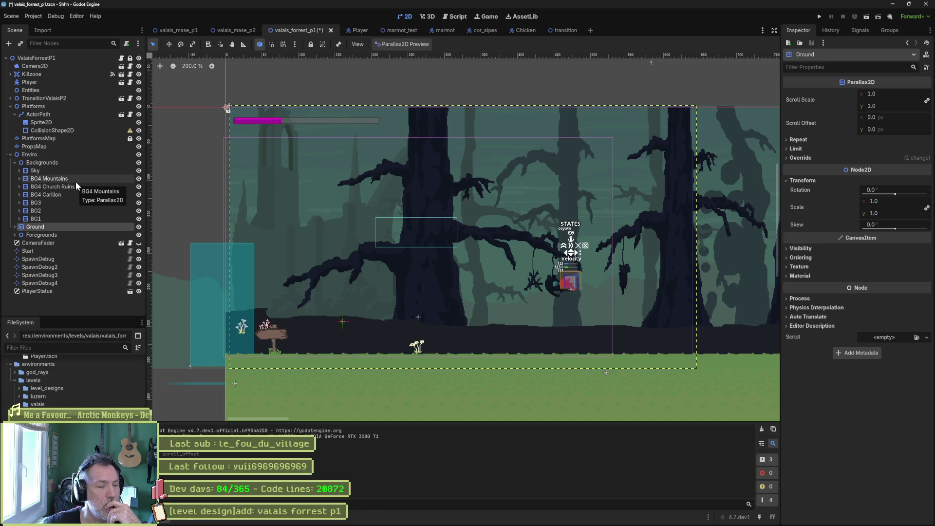
key("Down")
key("Right")
key("Down")
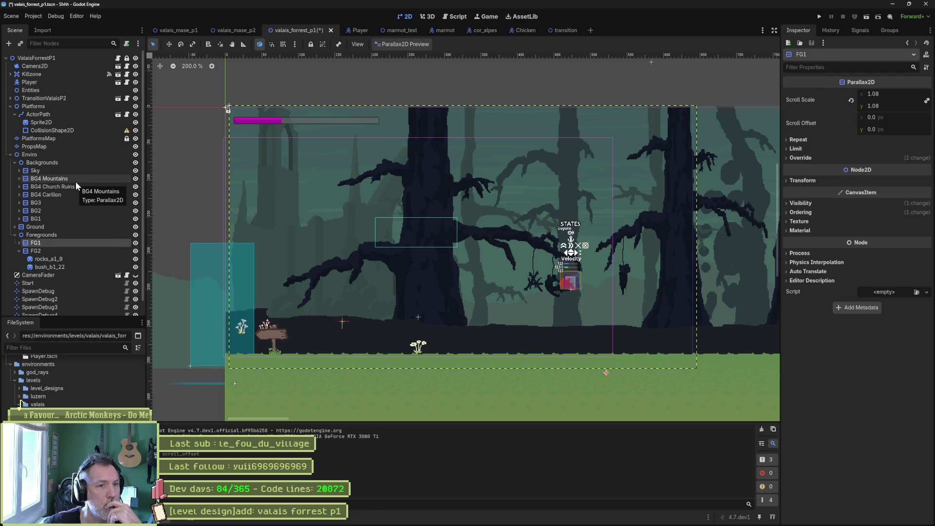
key("Down")
key("Up")
key("F6")
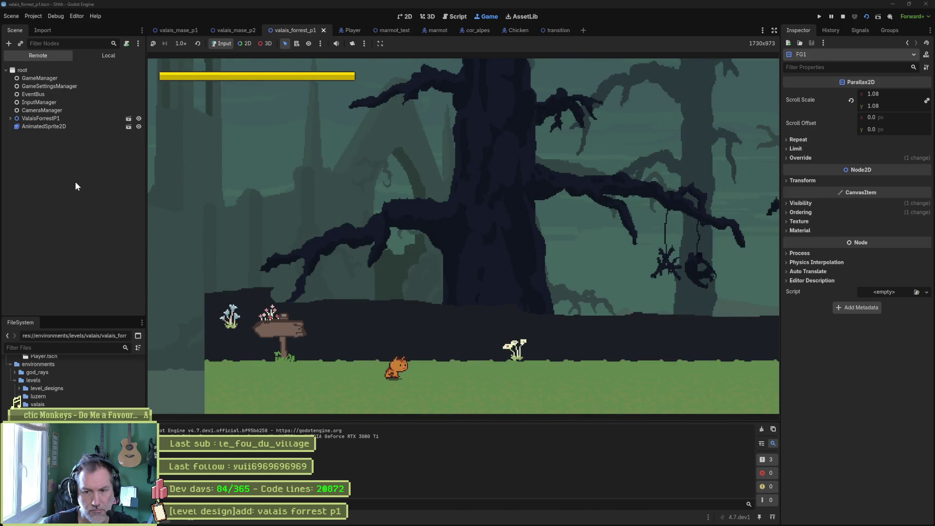
- Run the cat right beneath the big tree, then stop the game
key("Right")
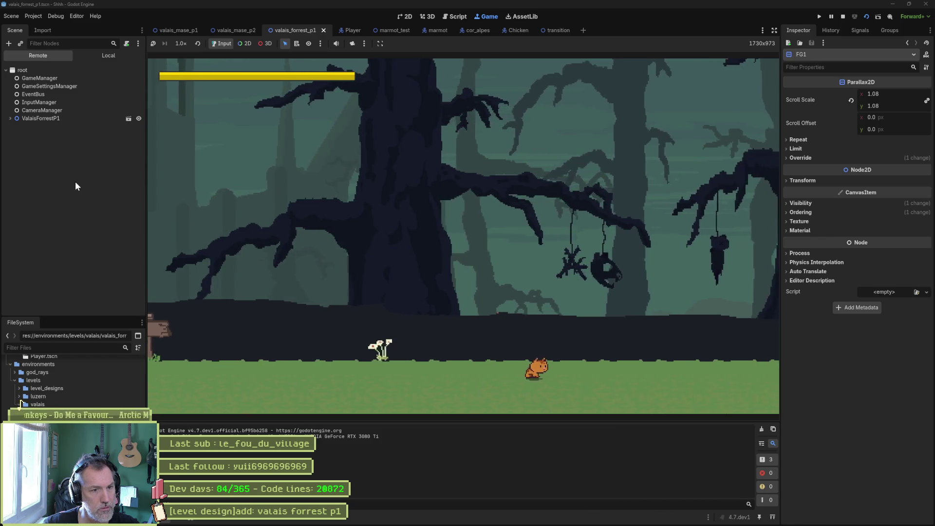
key("F8")
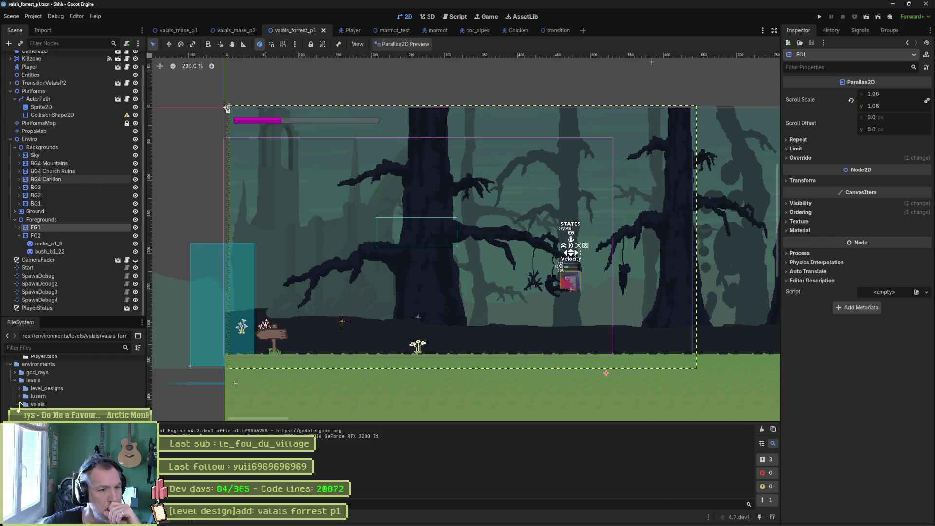
- In Aseprite, move the Ground layer's contents down about 55 px
left_click(508, 518)
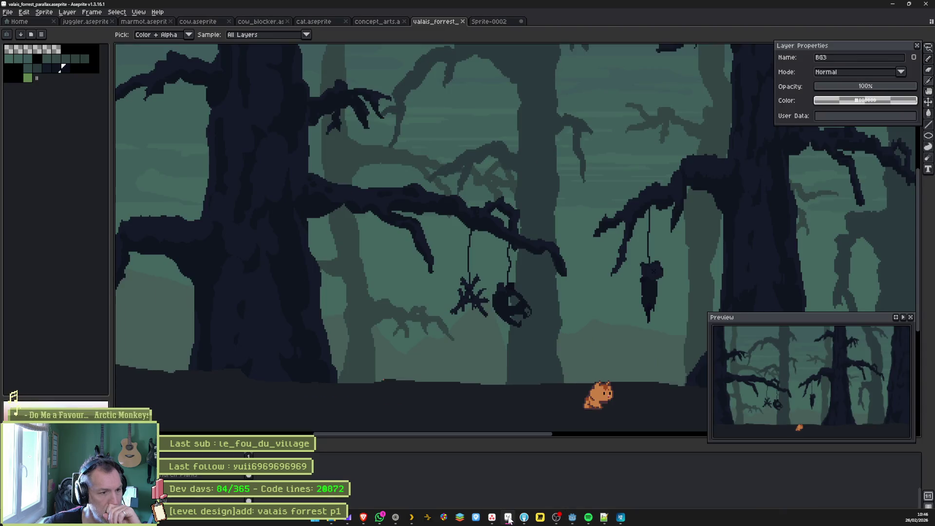
scroll(370, 326, "down", 1)
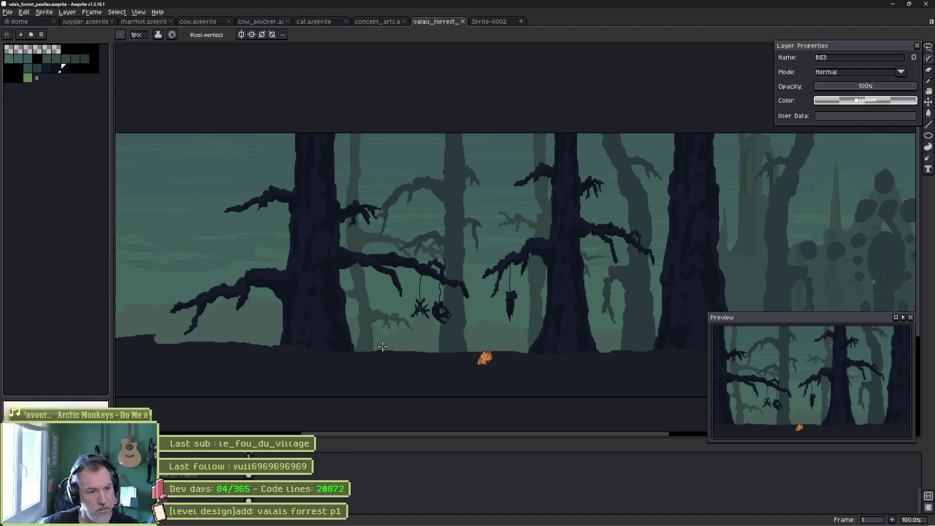
left_click(379, 369, "ctrl")
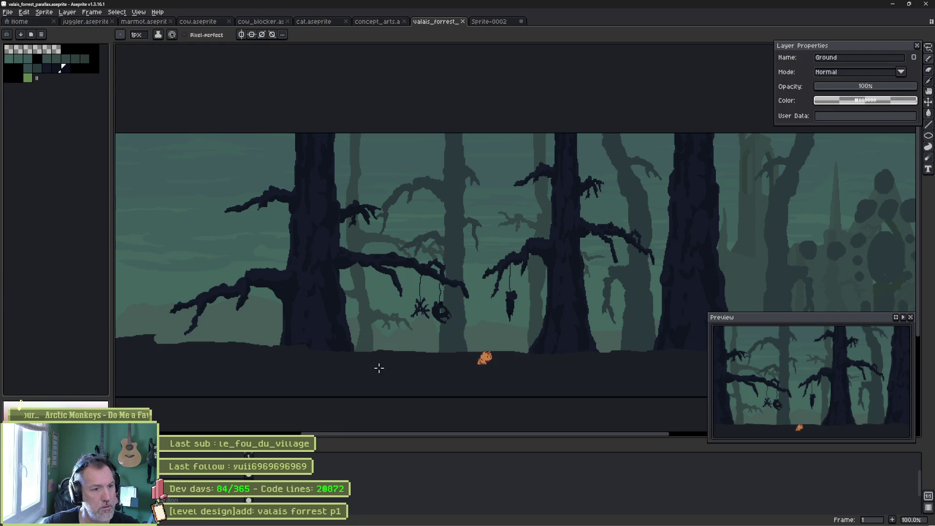
key("w")
key("v")
mouse_move(379, 370)
left_mouse_down()
mouse_move(378, 399)
mouse_move(377, 379)
left_mouse_up()
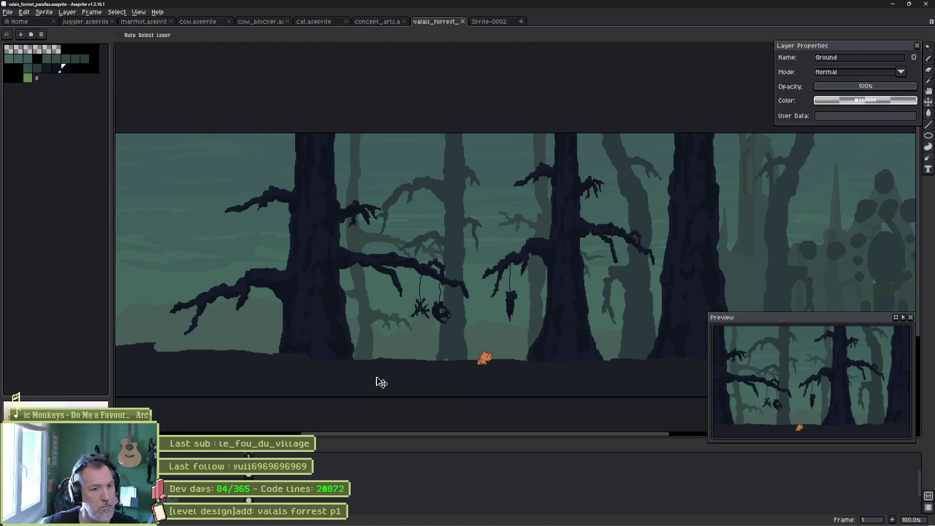
- Repaint the ground edge's left end lighter with a 6px brush, save, and return to Godot
key("h")
scroll(234, 345, "down", 1)
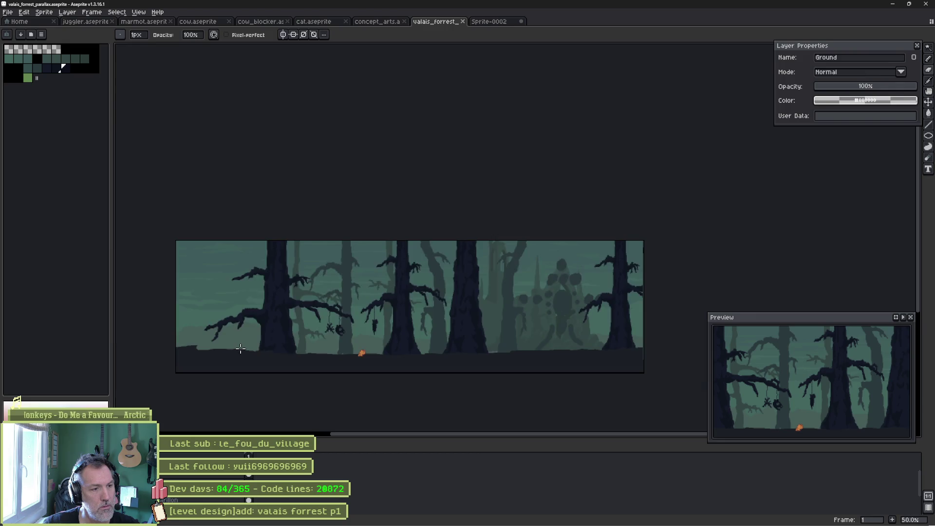
left_click_drag(252, 349, 286, 345)
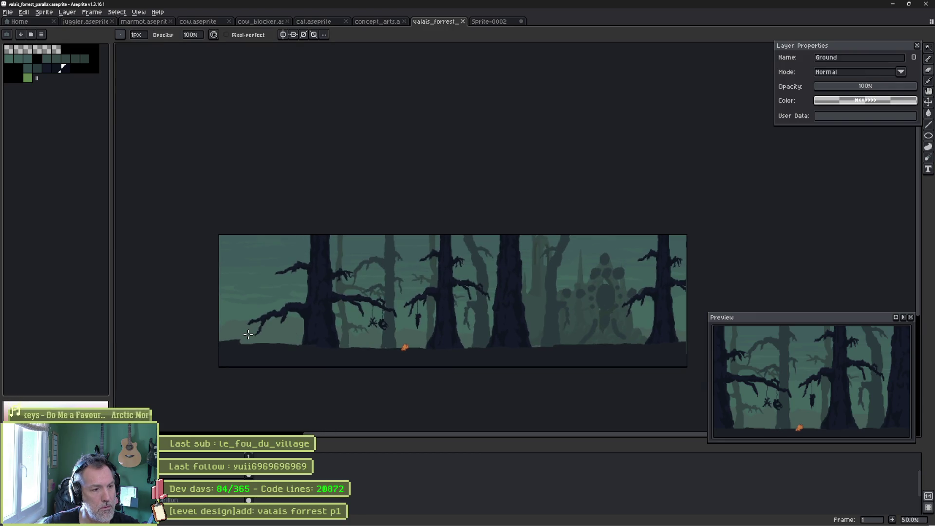
key("plus")
key("plus")
key("plus")
key("plus")
key("plus")
key("plus")
left_click_drag(244, 335, 204, 343)
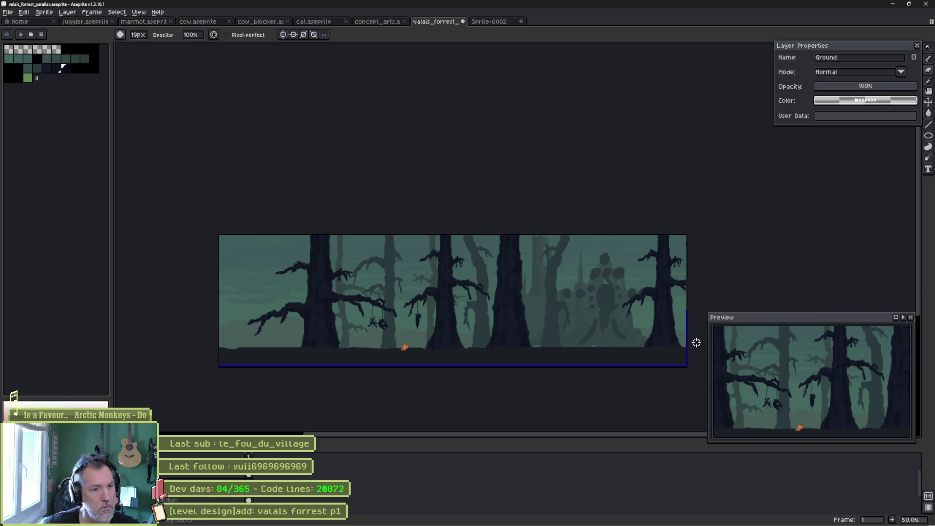
key("ctrl+s")
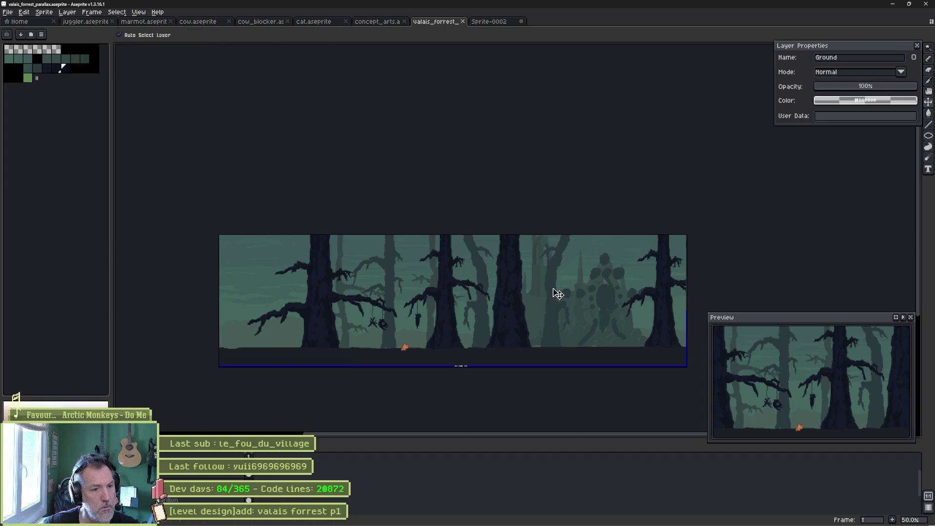
key("alt+Tab")
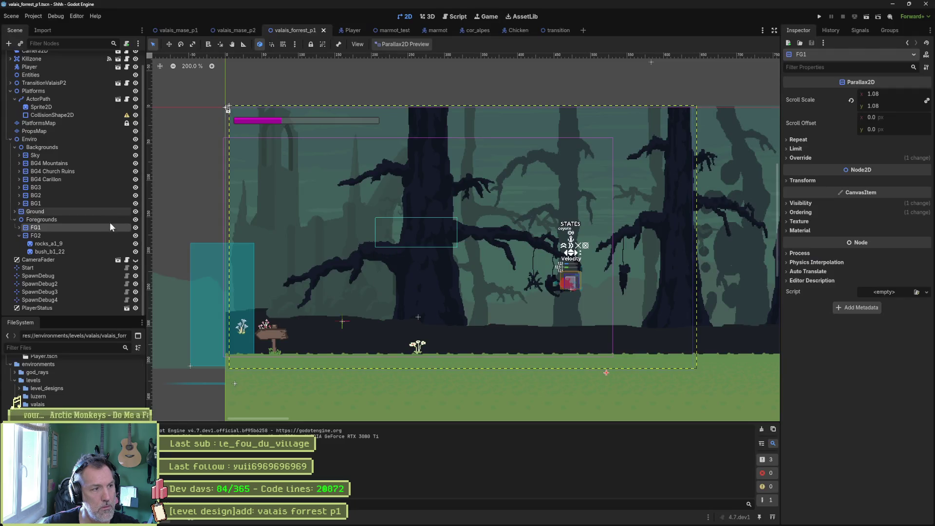
- Reimport the updated Aseprite artwork on the Ground sprite
left_click(15, 212)
left_click(41, 219)
left_click(869, 481)
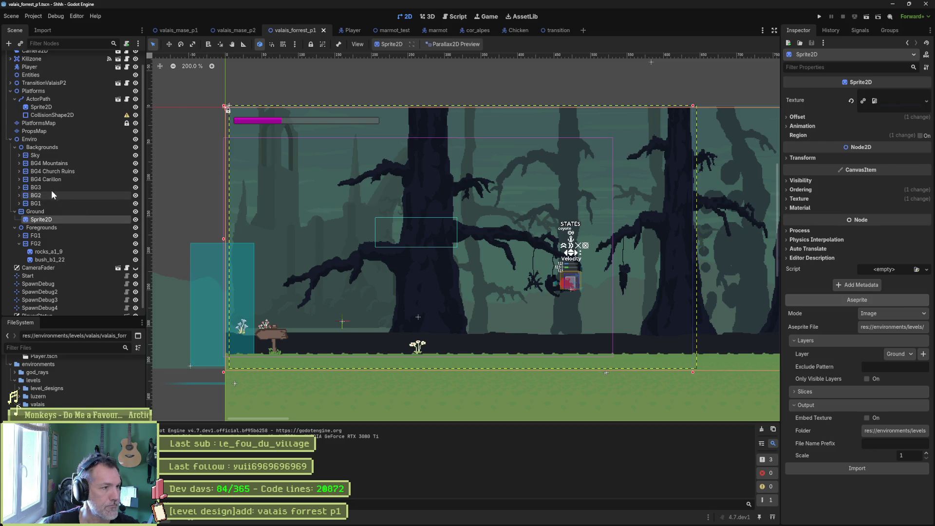
- Drag the BG4 Church Ruins layer to scroll offset 362, 19
left_click(48, 173)
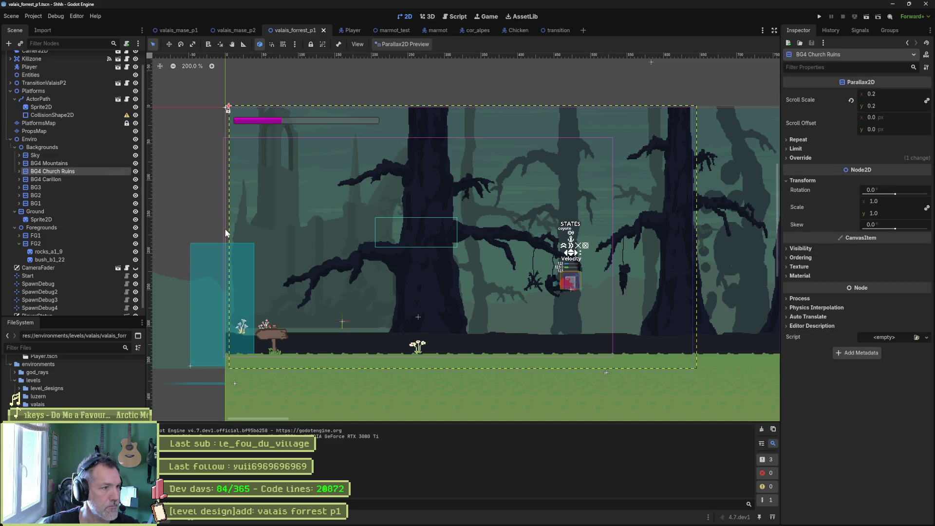
key("w")
mouse_move(311, 197)
left_mouse_down()
mouse_move(313, 209)
mouse_move(568, 214)
left_mouse_up()
scroll(566, 258, "down", 3)
- Save the scene and nudge BG4 Church Ruins to scroll offset 24, 28
mouse_move(566, 258)
left_mouse_down()
mouse_move(245, 258)
mouse_move(658, 254)
mouse_move(622, 254)
left_mouse_up()
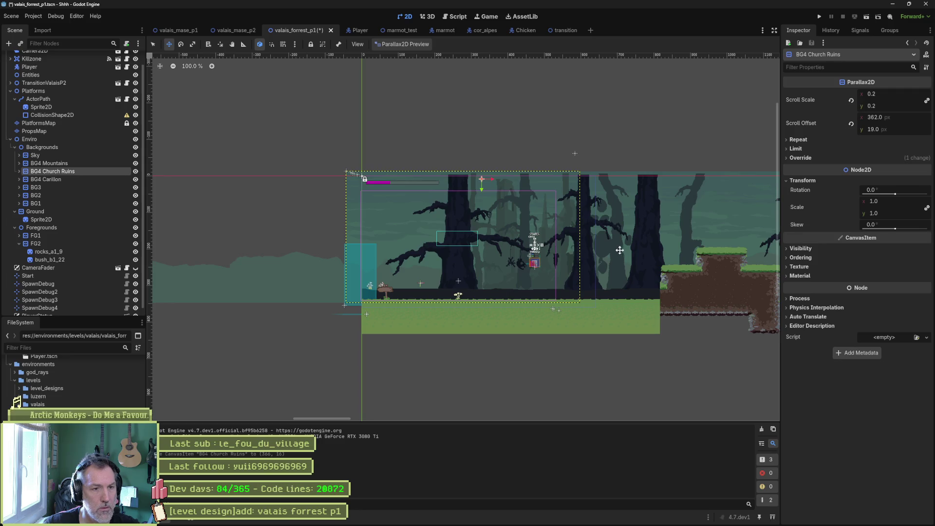
key("ctrl+s")
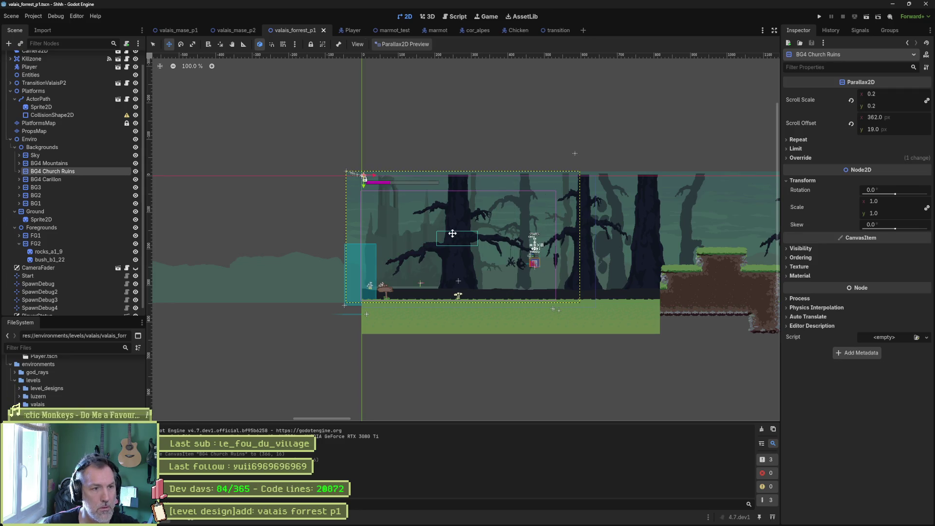
left_click_drag(420, 229, 414, 236)
- Play-test the level with F6, then stop it and return to the editor view
key("F6")
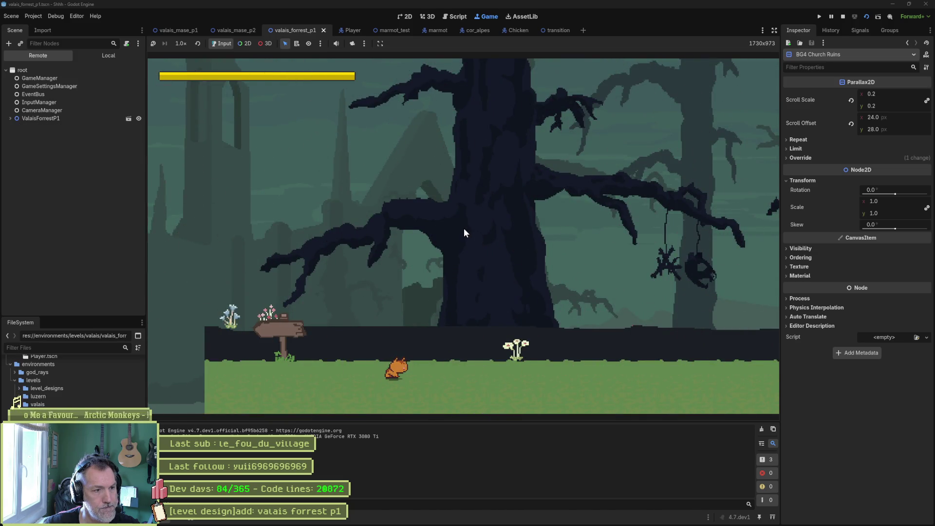
key("F8")
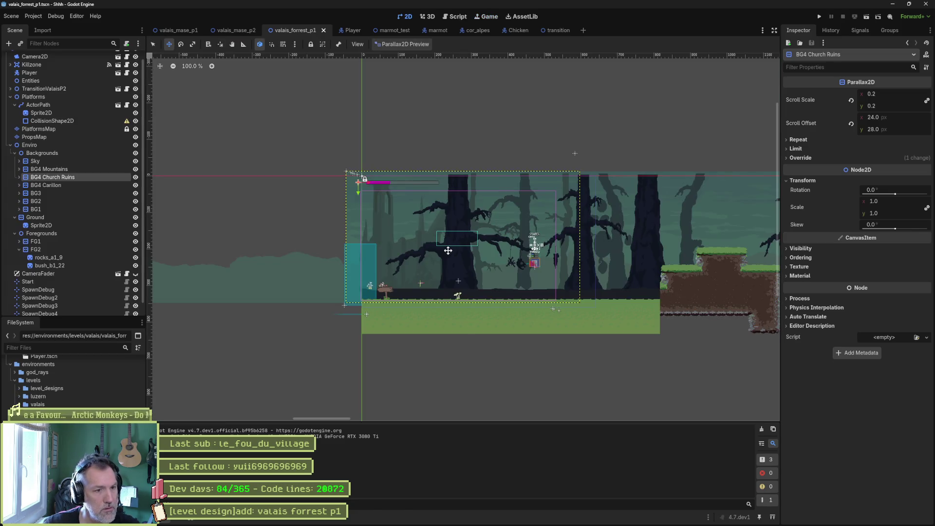
scroll(447, 249, "up", 3)
scroll(431, 246, "up", 2)
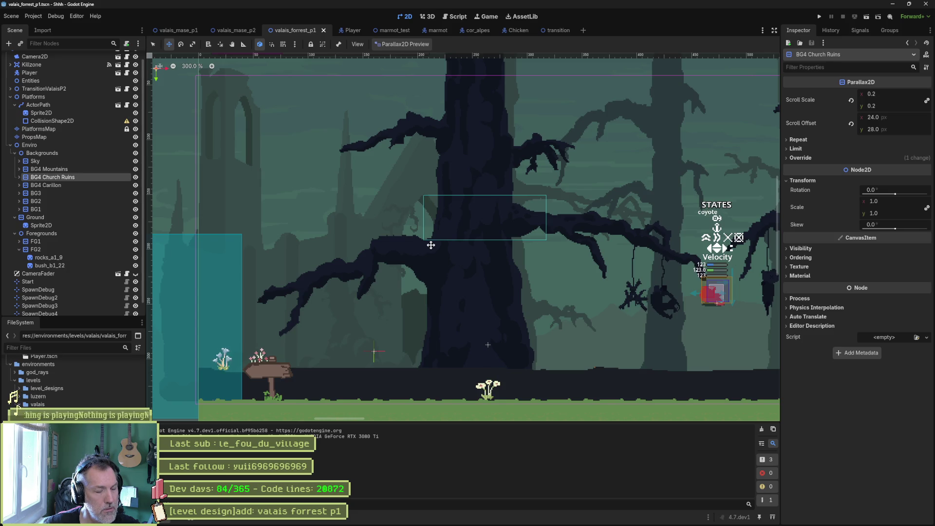
scroll(431, 245, "down", 2)
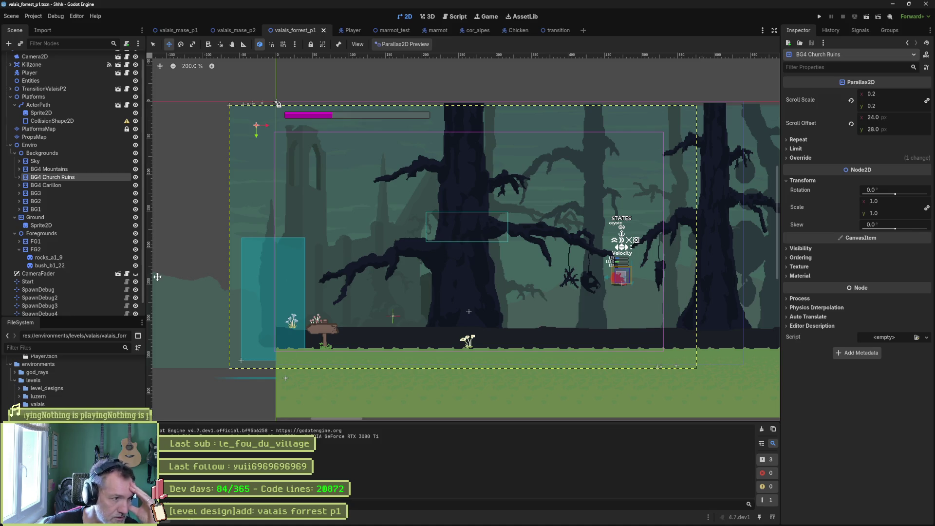
- Select PlatformsMap and pick grass tiles from the valais_platforms_tileset_auto.png atlas
left_click(38, 129)
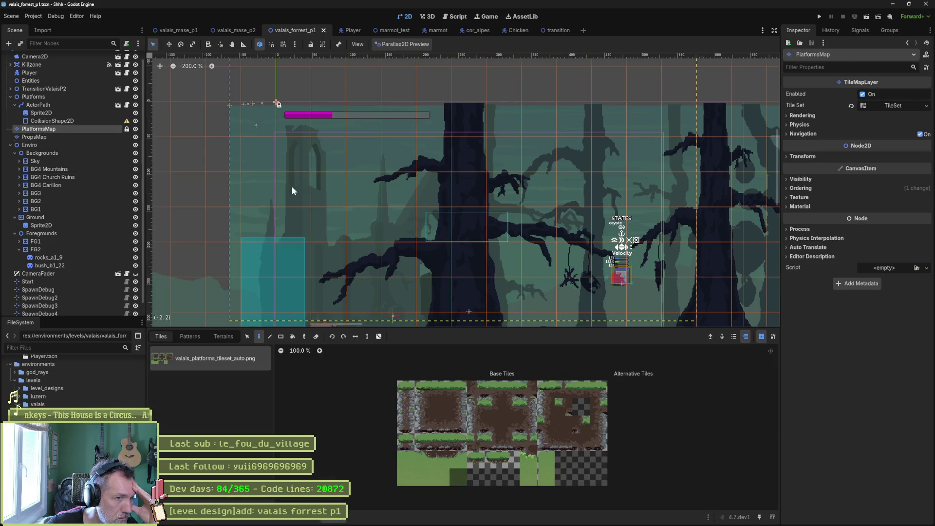
scroll(277, 183, "down", 3)
left_click_drag(354, 179, 440, 195)
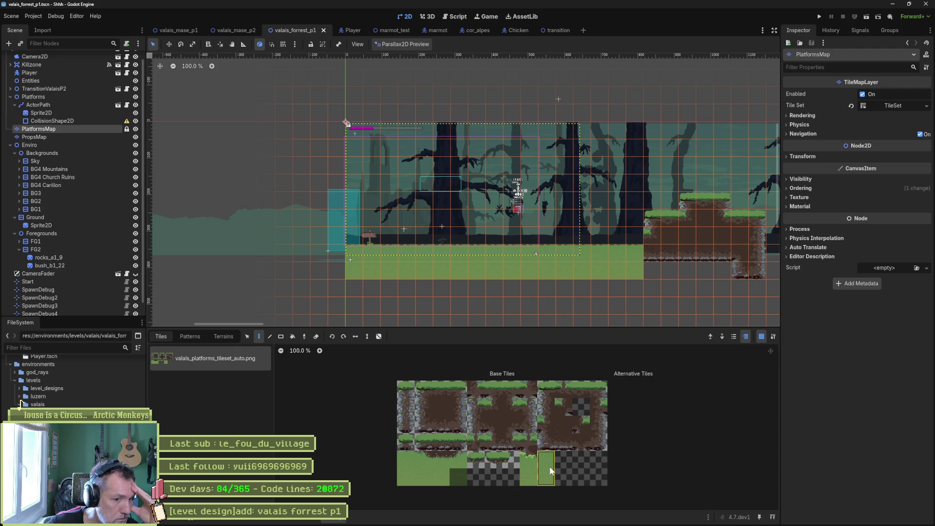
left_click(423, 389)
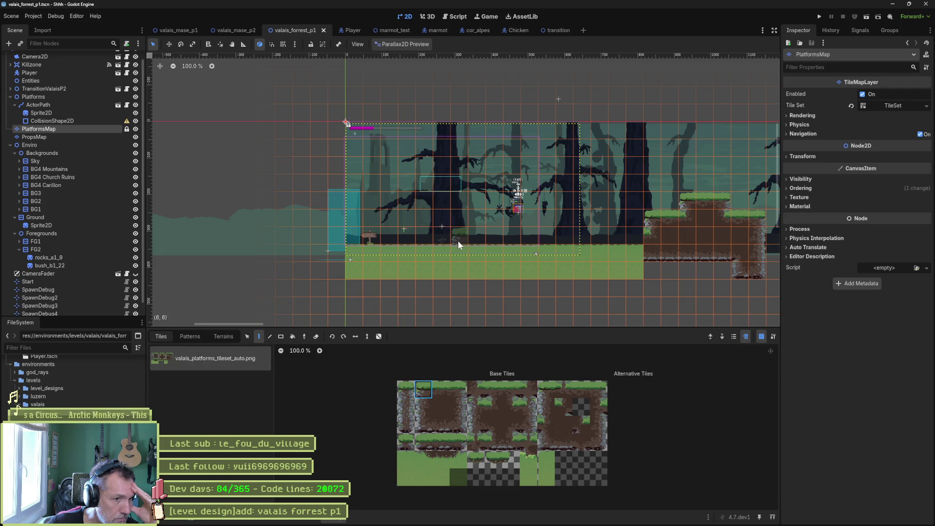
left_click(549, 460)
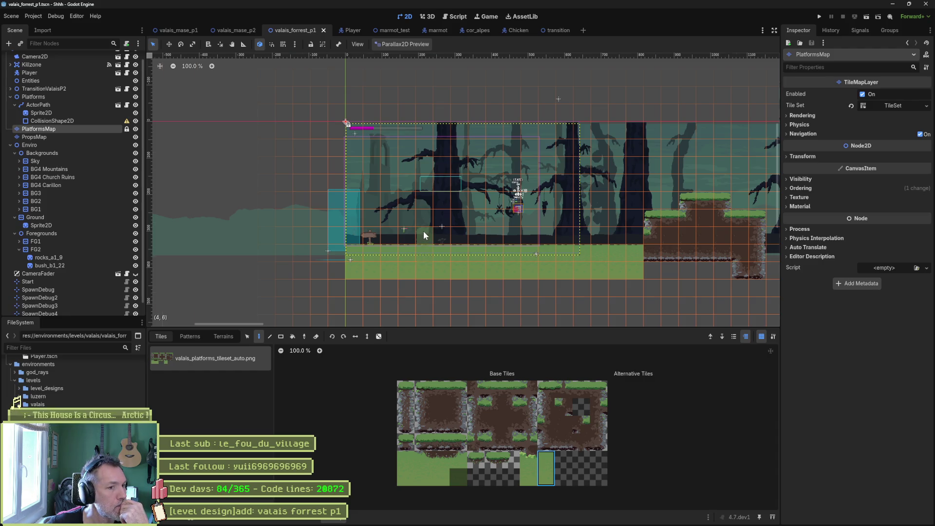
- Pan the canvas onto the trees and ground and collapse the Backgrounds node
scroll(423, 231, "up", 3)
mouse_move(514, 175)
left_mouse_down()
mouse_move(508, 241)
mouse_move(500, 185)
left_mouse_up()
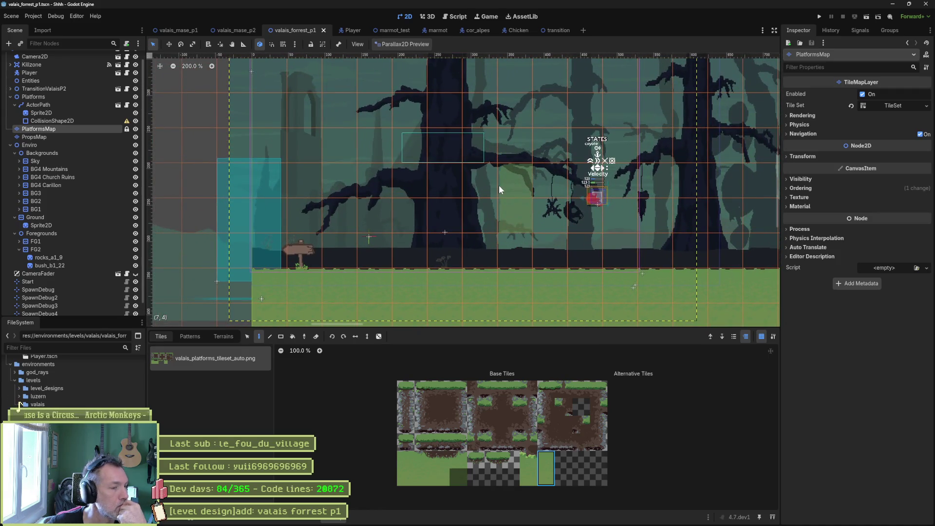
left_click(14, 154)
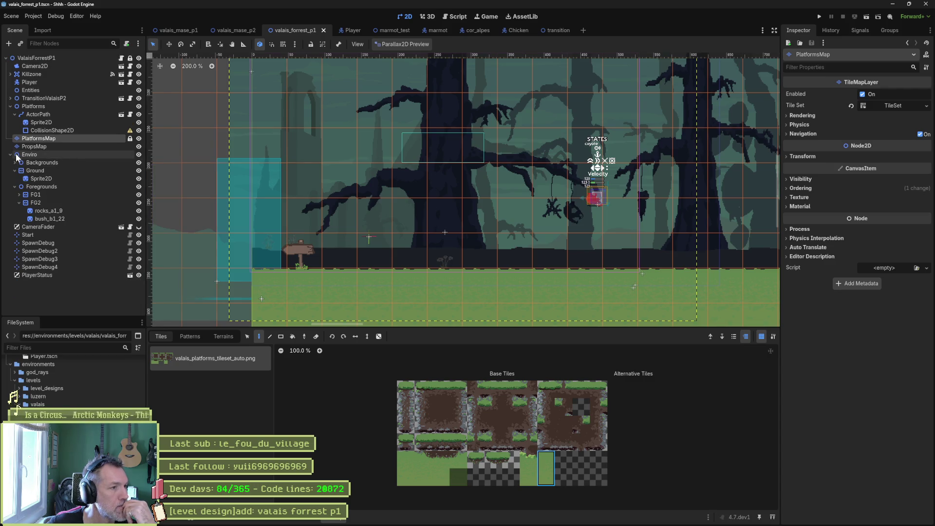
- Collapse Foregrounds and Ground, then lower the Enviro group by 31 px
left_click(15, 187)
left_click(15, 171)
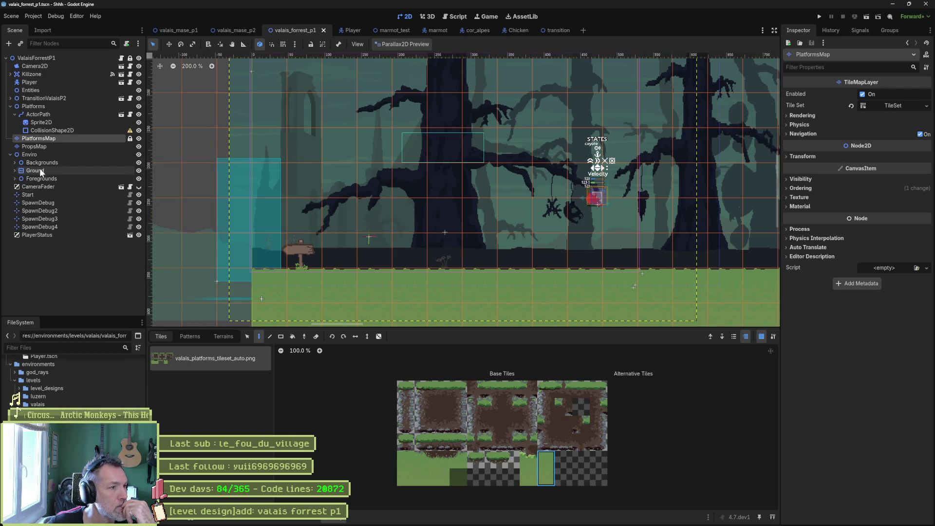
left_click(48, 163)
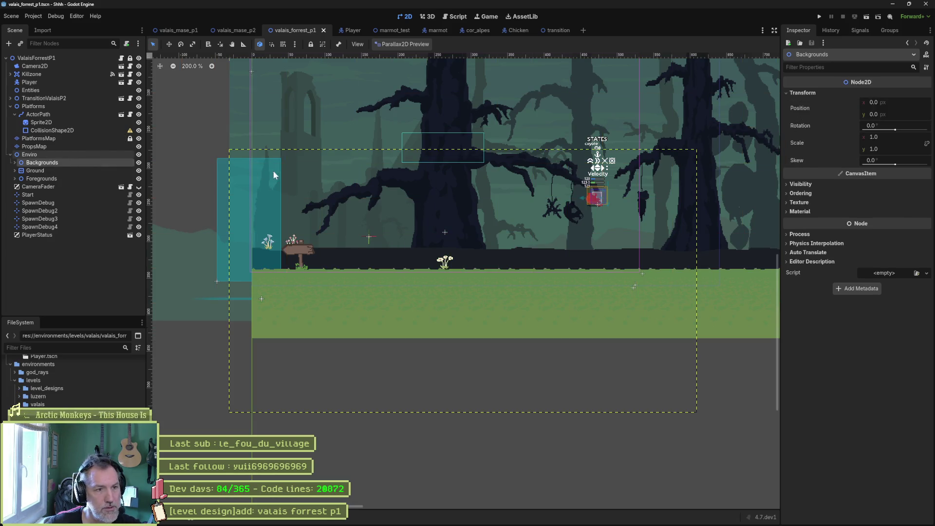
left_click(49, 154)
key("w")
left_click_drag(354, 139, 351, 156)
- Run the level, walk the cat right, then stop the game
key("F6")
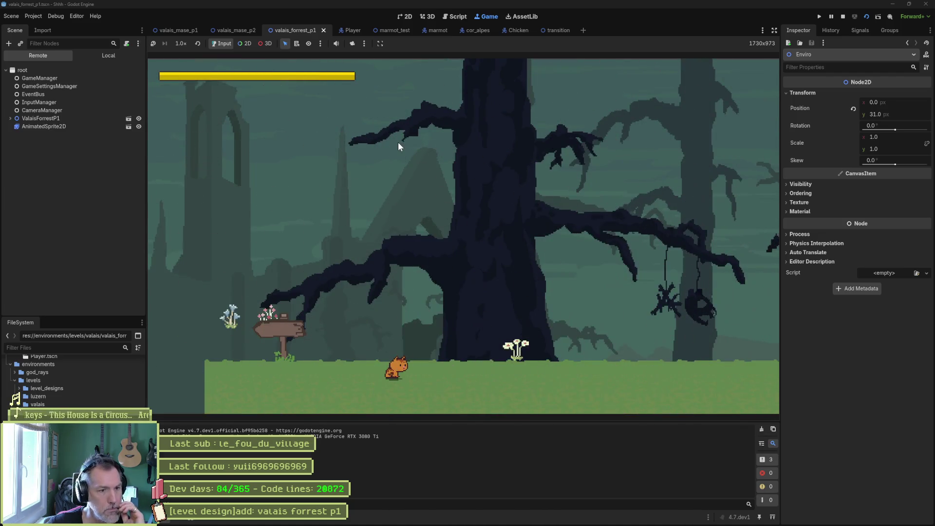
key("Right")
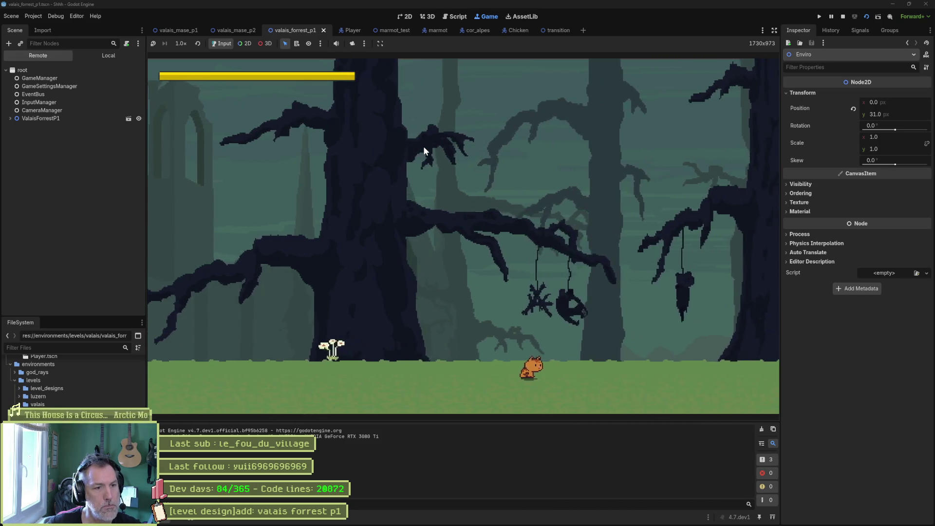
key("F8")
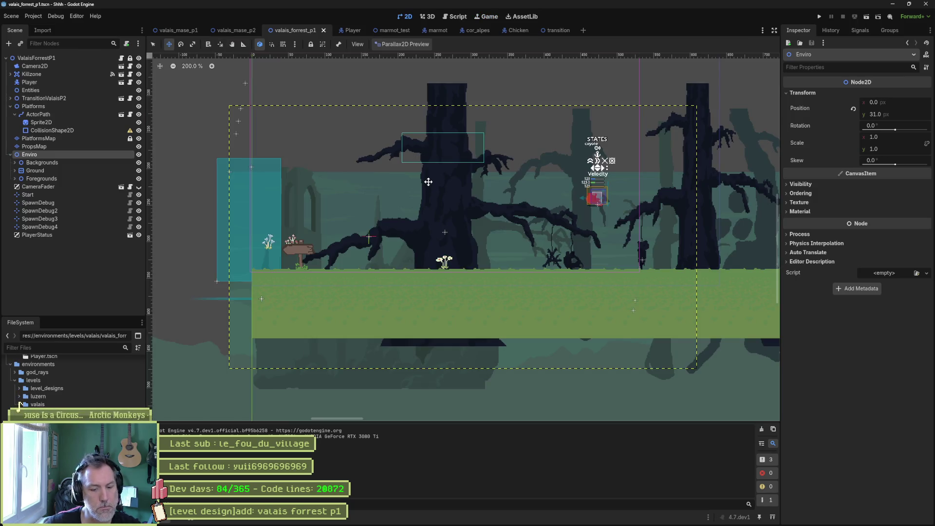
- Undo the Enviro move back to position 0, 0 and save the scene
left_click(94, 274)
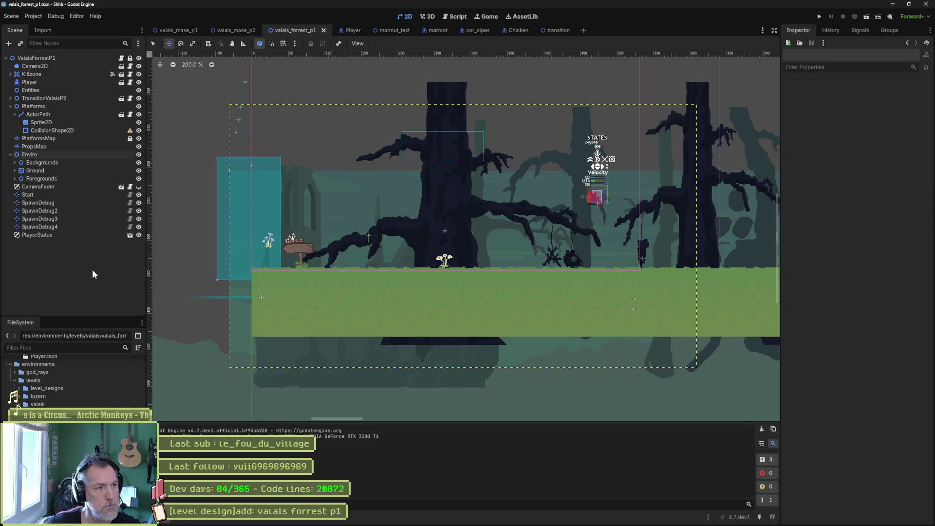
key("ctrl+z")
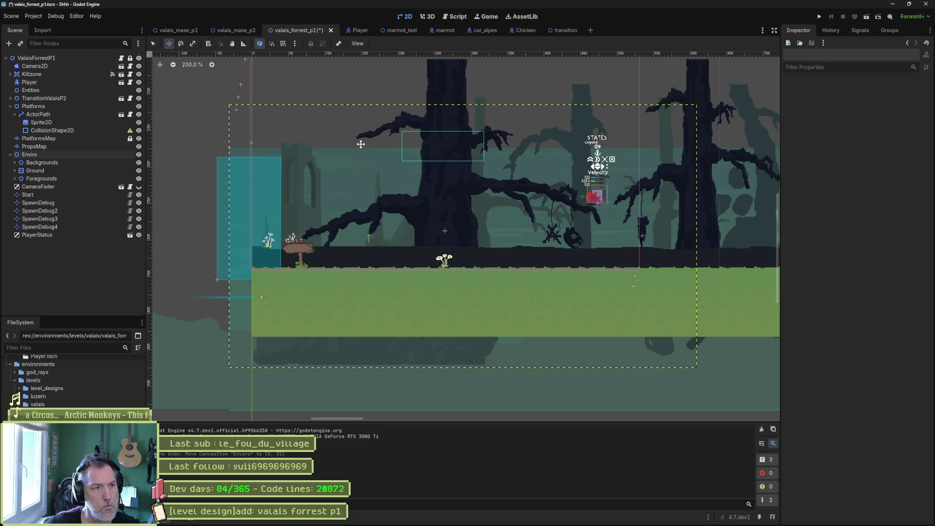
left_click(72, 159)
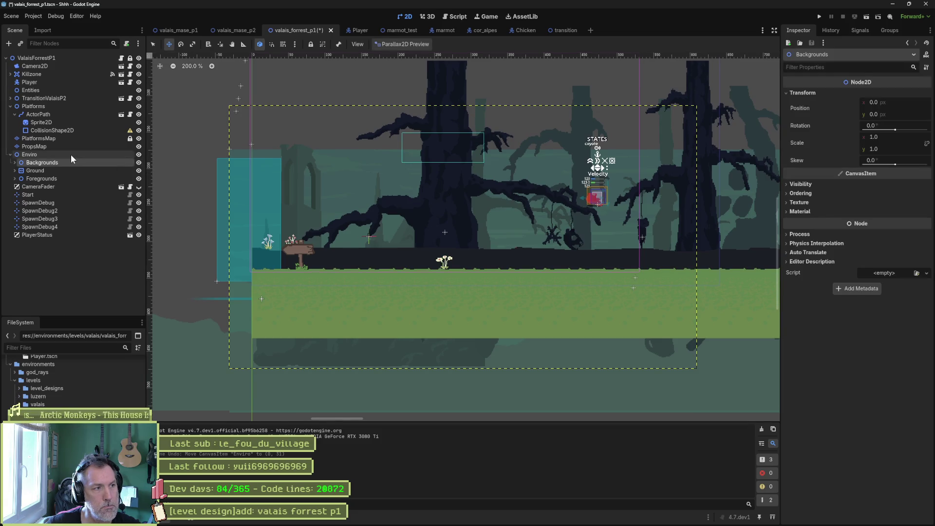
left_click(71, 155)
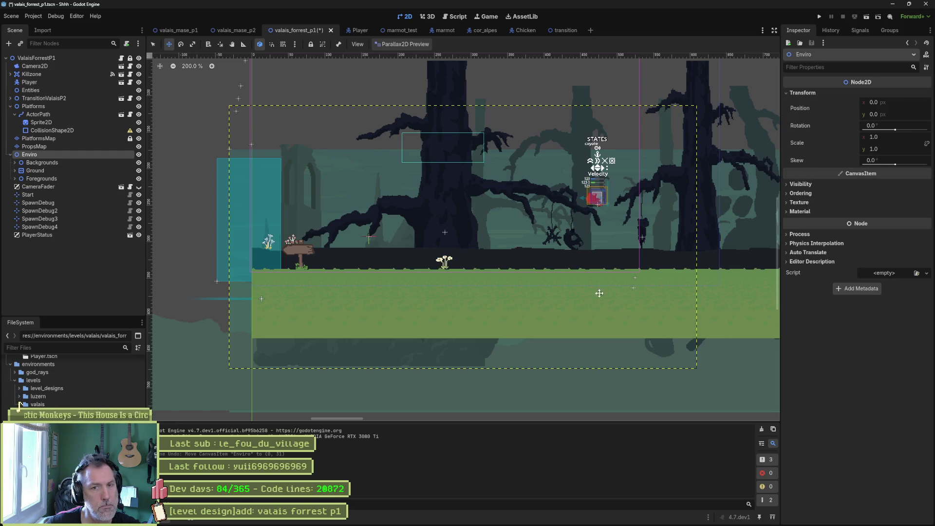
mouse_move(385, 199)
left_mouse_down()
mouse_move(388, 269)
mouse_move(359, 278)
left_mouse_up()
key("ctrl+s")
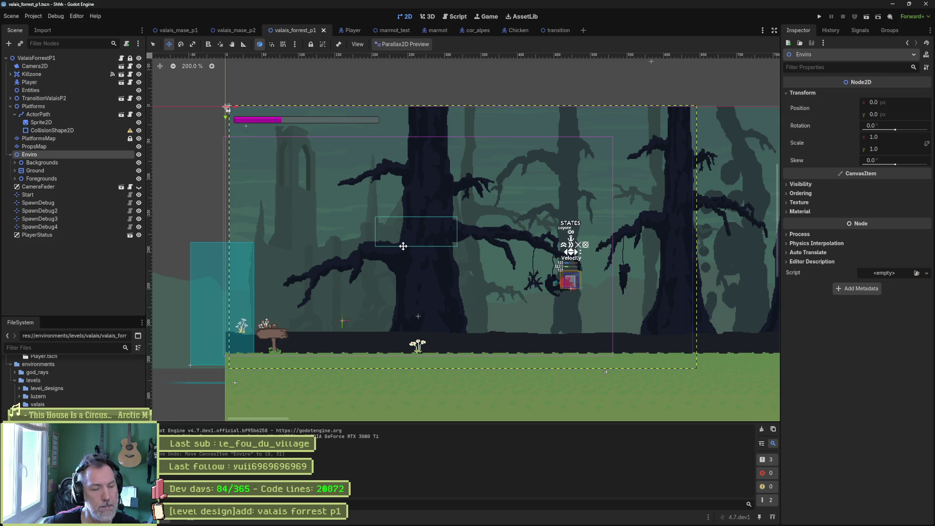
- Select PlatformsMap and open its TileSet to show the 48 × 48 px tile atlas
left_click(60, 139)
scroll(458, 198, "down", 3)
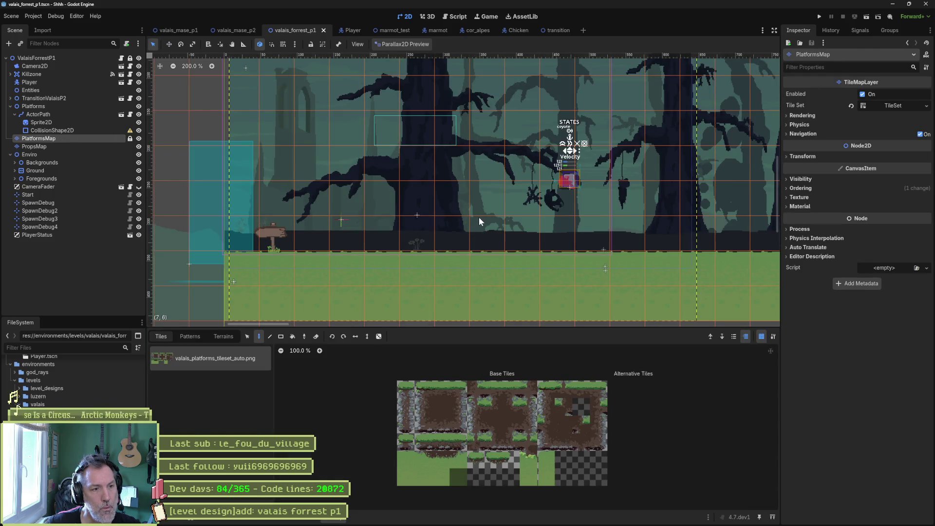
scroll(456, 158, "down", 3)
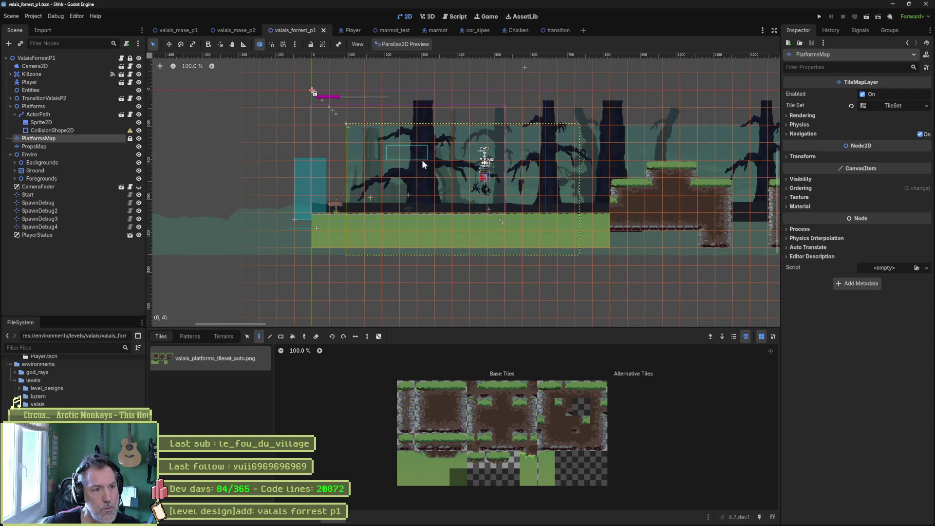
scroll(422, 159, "up", 2)
mouse_move(388, 167)
left_mouse_down()
mouse_move(419, 182)
mouse_move(437, 231)
mouse_move(423, 244)
left_mouse_up()
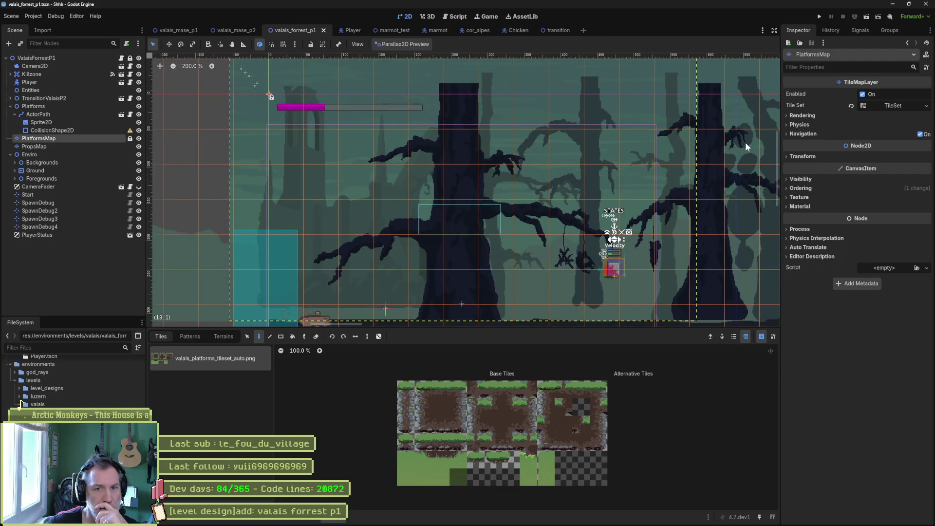
left_click(897, 105)
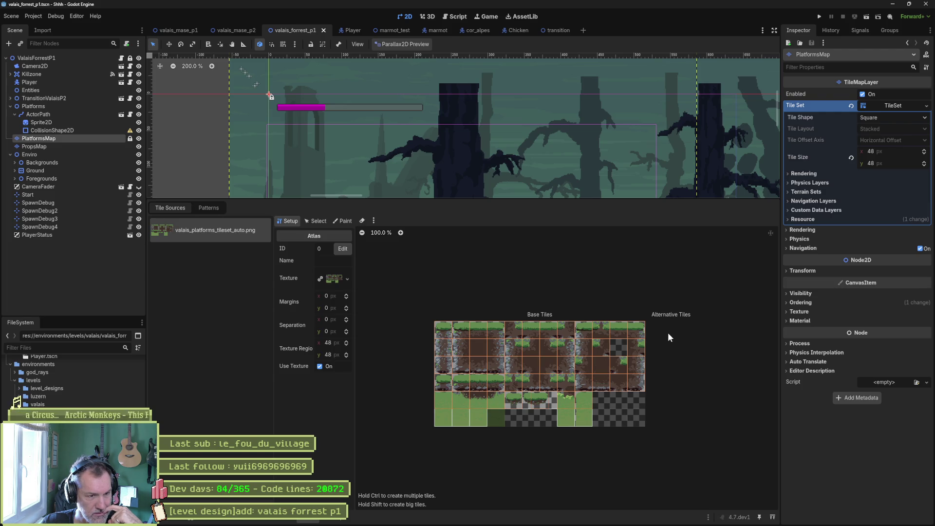
- Save and run valais_mase_p2, walking the cat right then left past the signpost
left_click(238, 31)
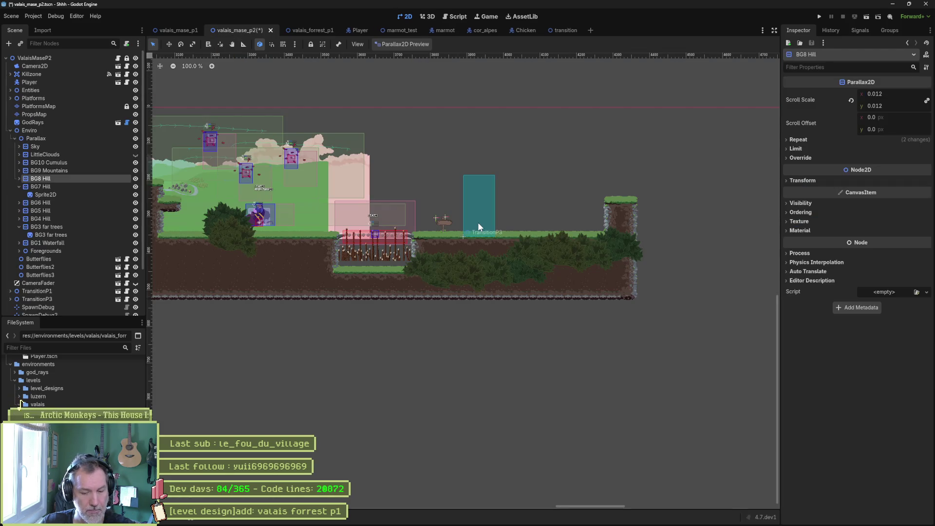
key("F5")
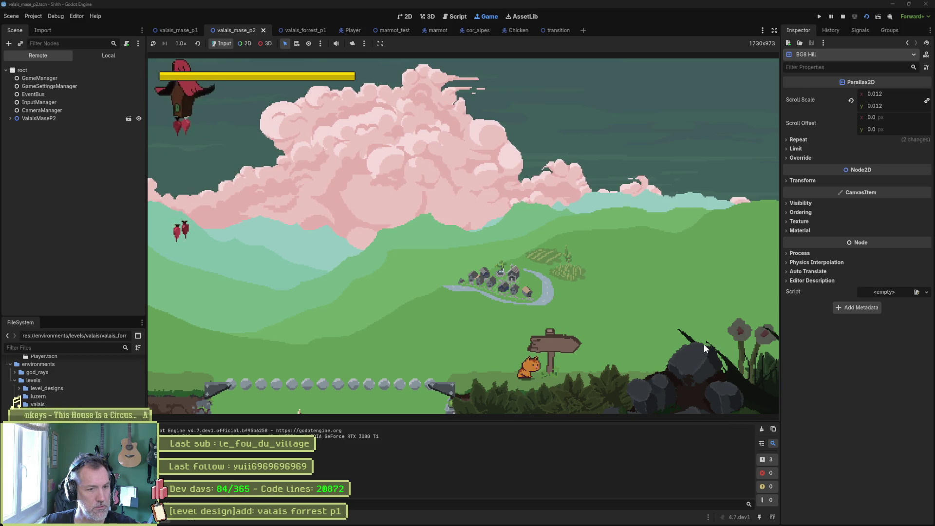
key("Right")
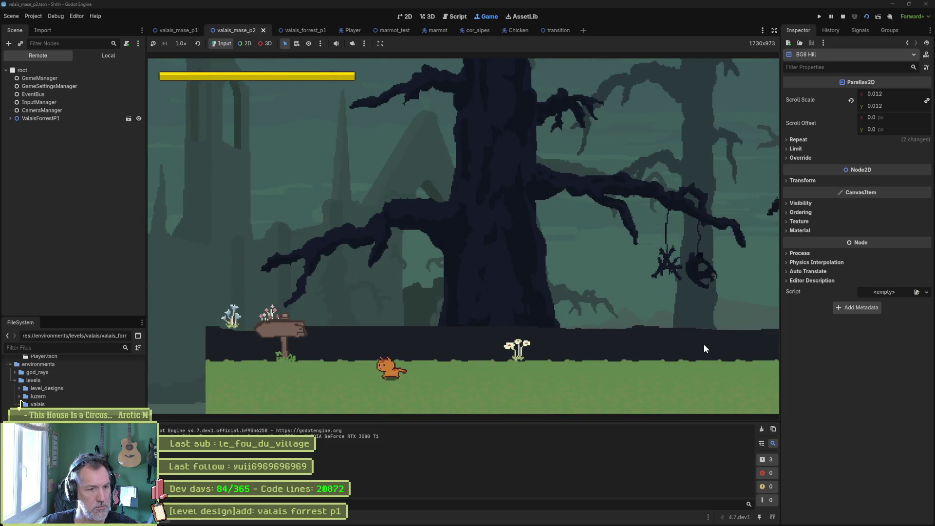
key("Left")
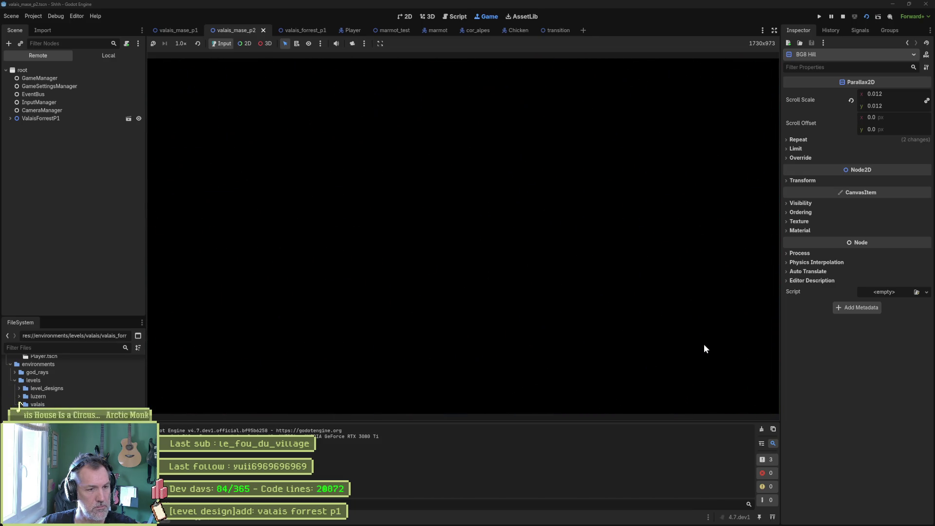
key("Left")
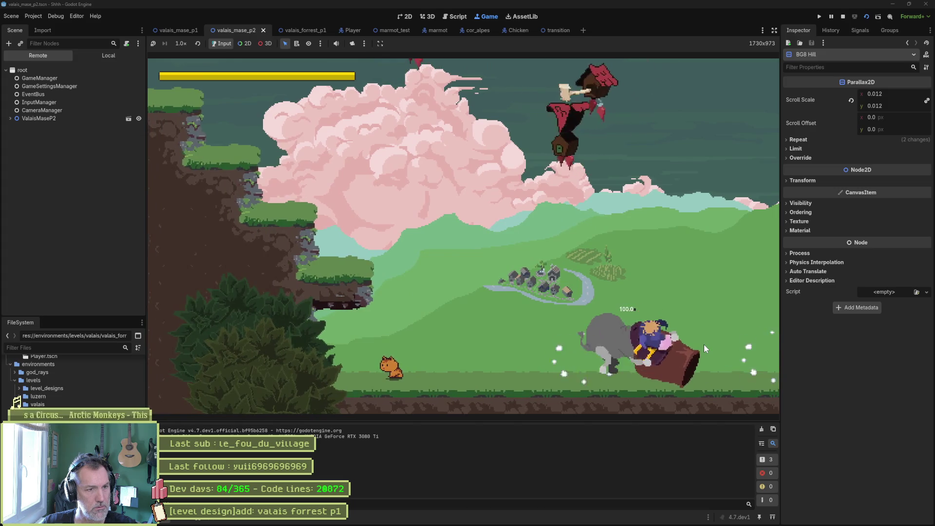
- Jump the cat up onto the cliff ledges and move it left along them
key("space")
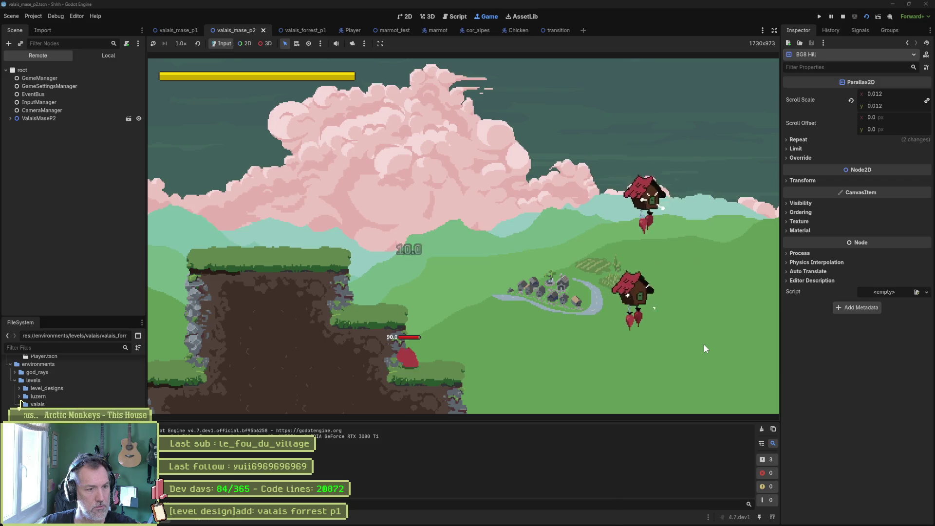
key("space")
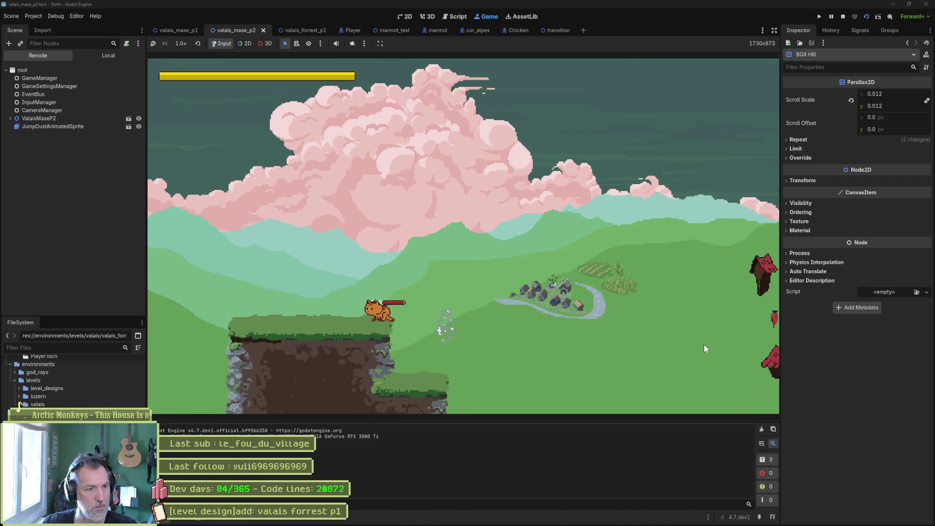
key("Left")
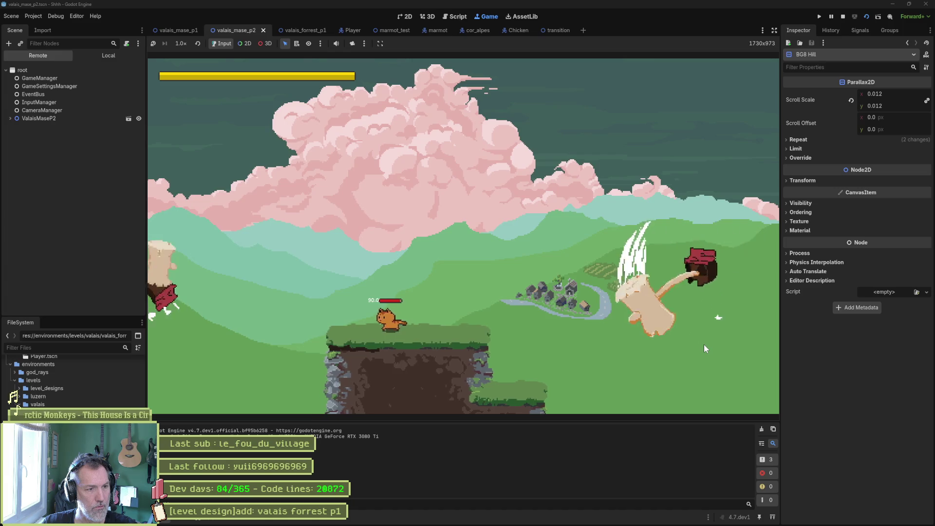
key("space")
key("Left")
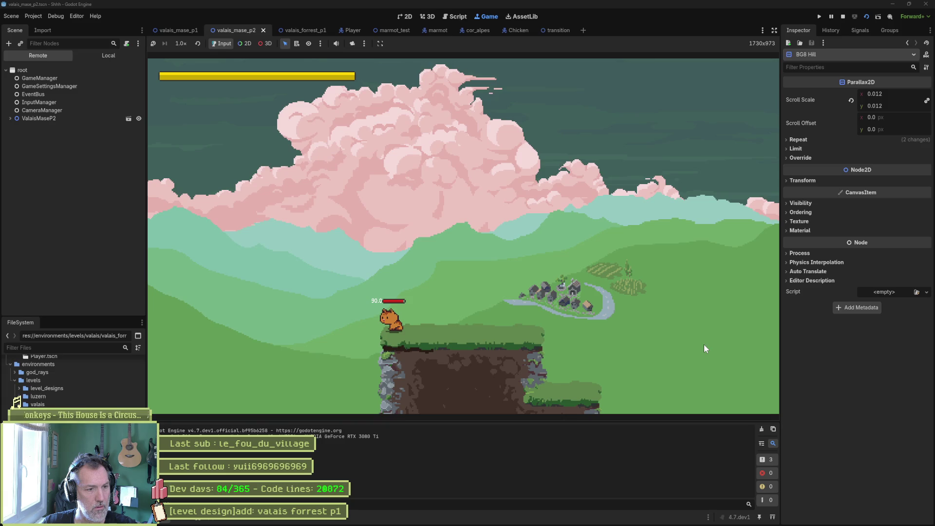
key("space")
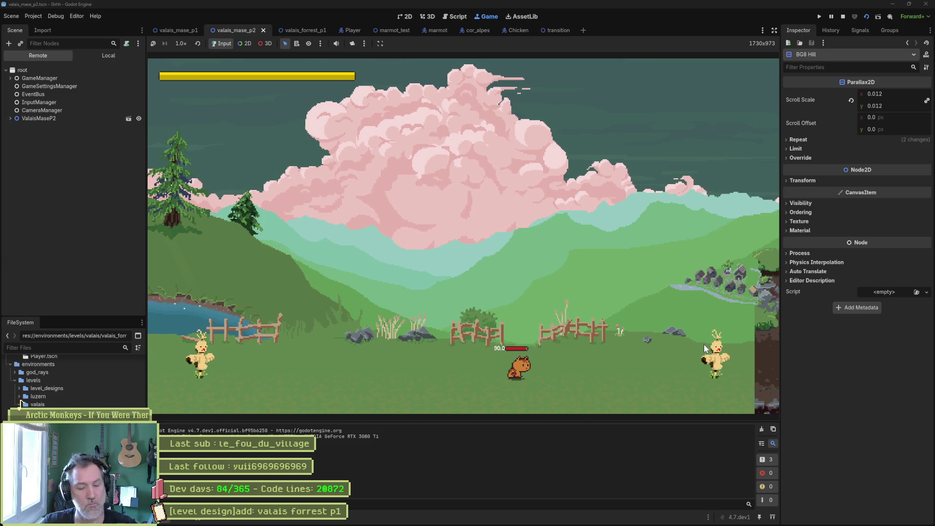
- Run the valais_forrest_p1 scene, walk the cat right and back left, then stop the game
left_click(300, 31)
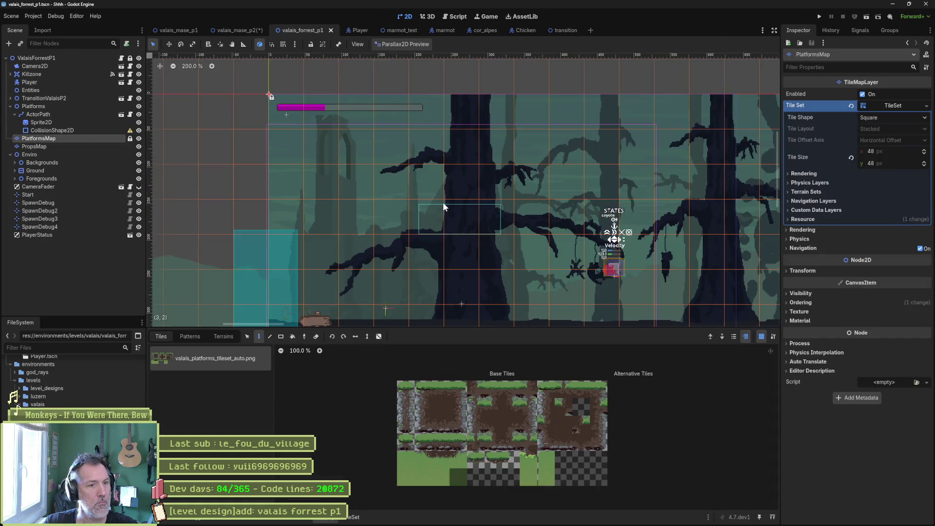
key("F6")
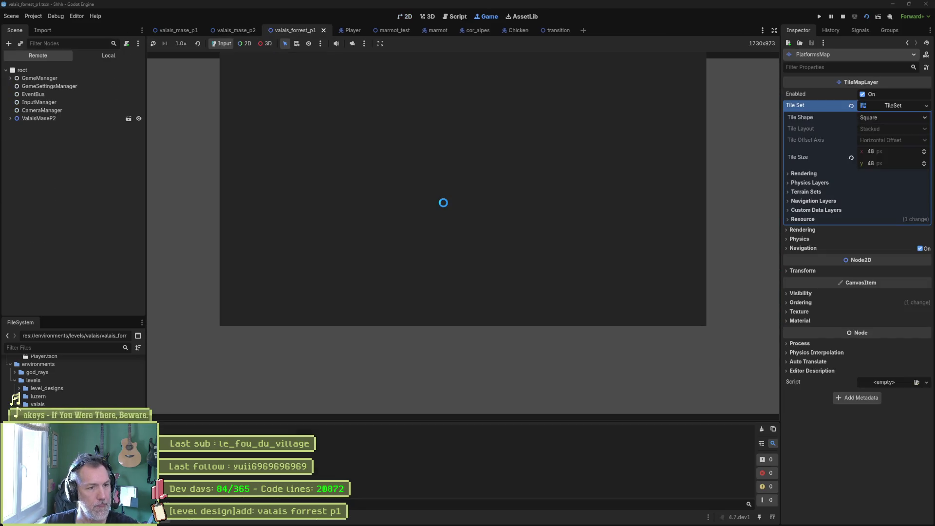
key("Right")
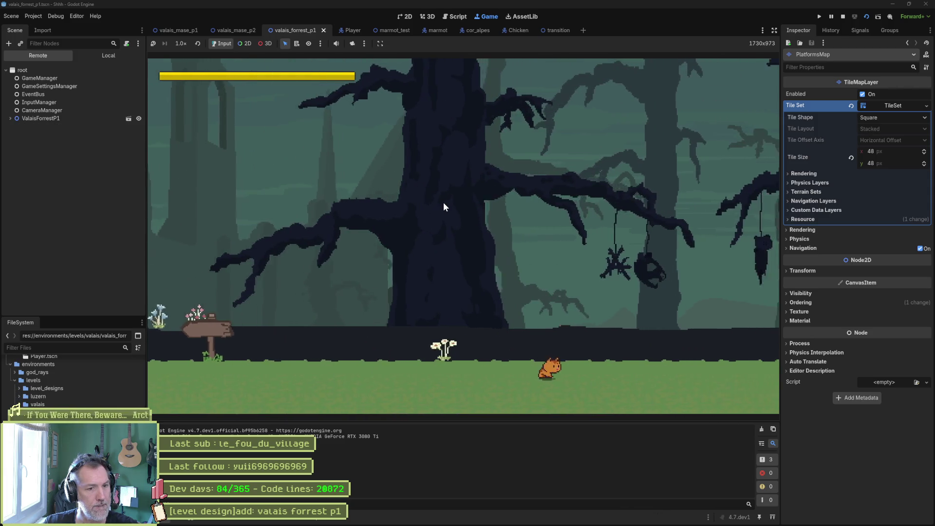
key("Left")
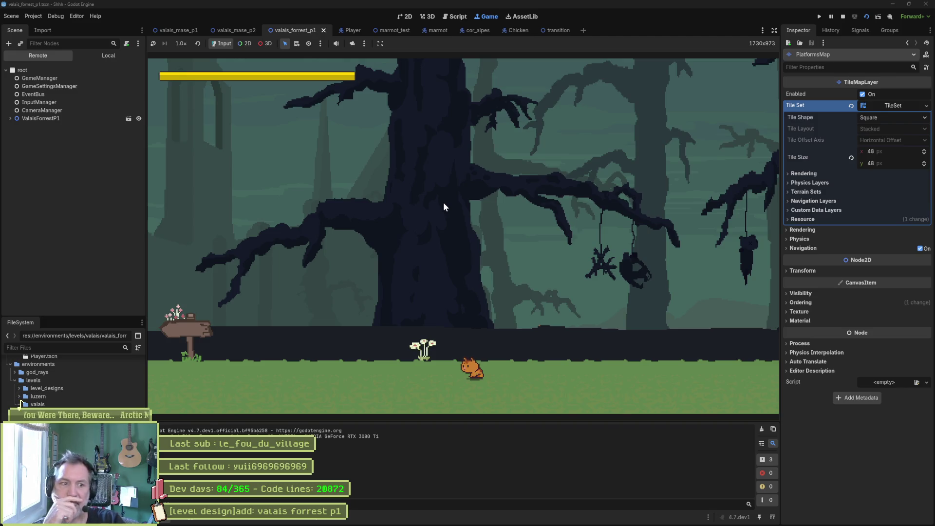
key("F8")
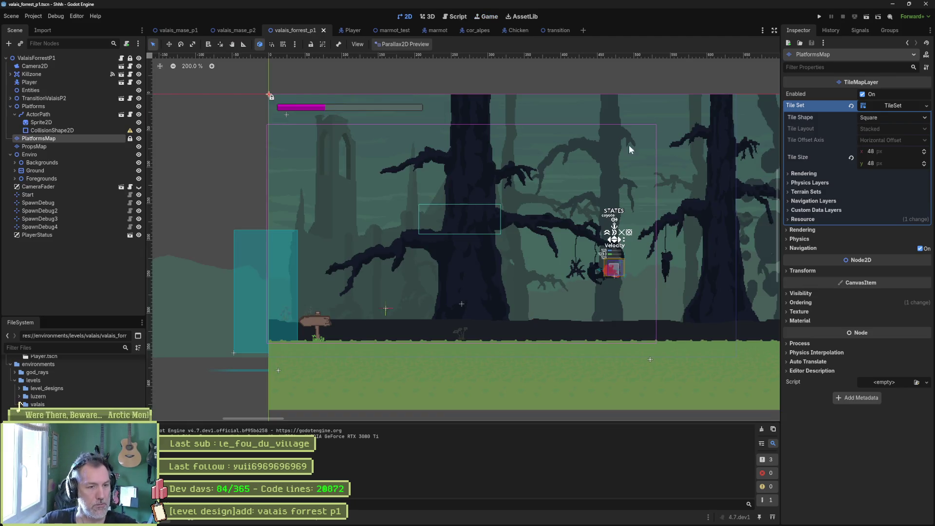
mouse_move(583, 522)
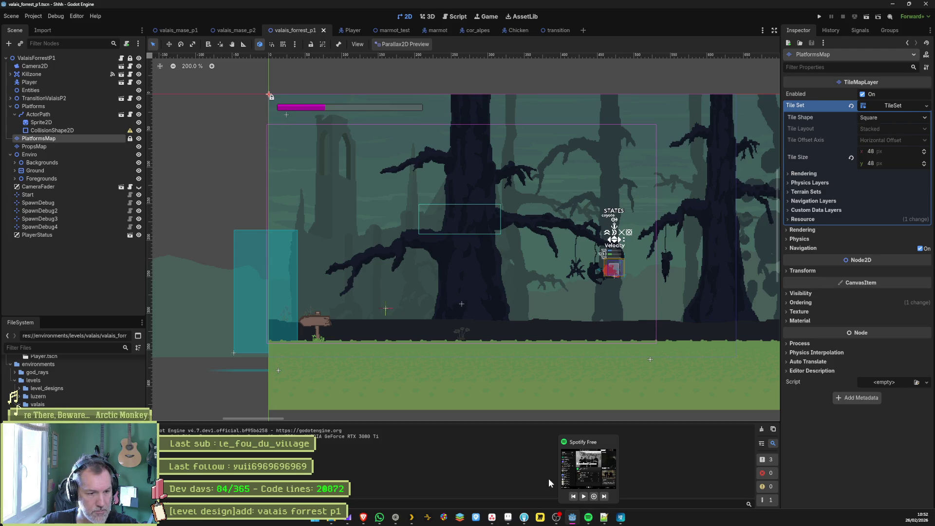
- Bring Aseprite forward and position the view over the forest parallax canvas
left_click(515, 520)
scroll(353, 344, "up", 1)
mouse_move(353, 344)
left_mouse_down()
mouse_move(323, 334)
mouse_move(377, 334)
left_mouse_up()
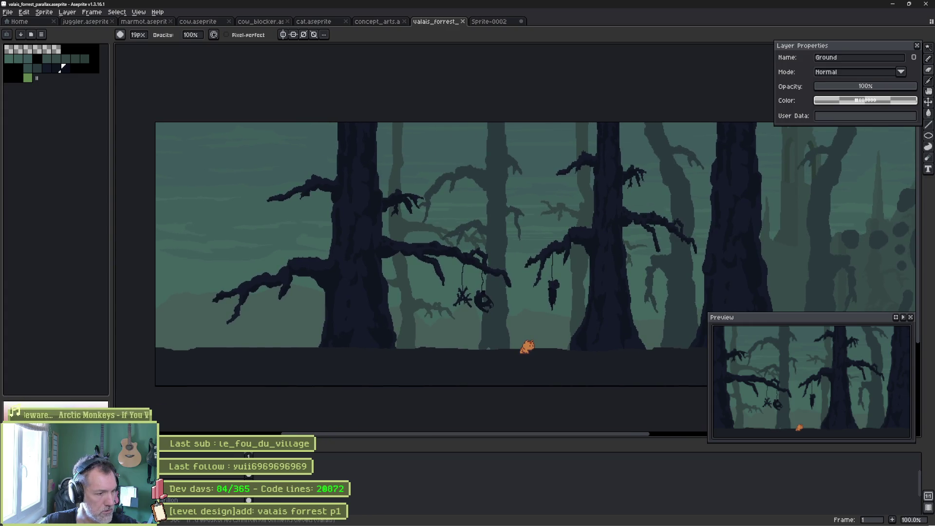
scroll(203, 479, "down", 2)
scroll(203, 479, "up", 2)
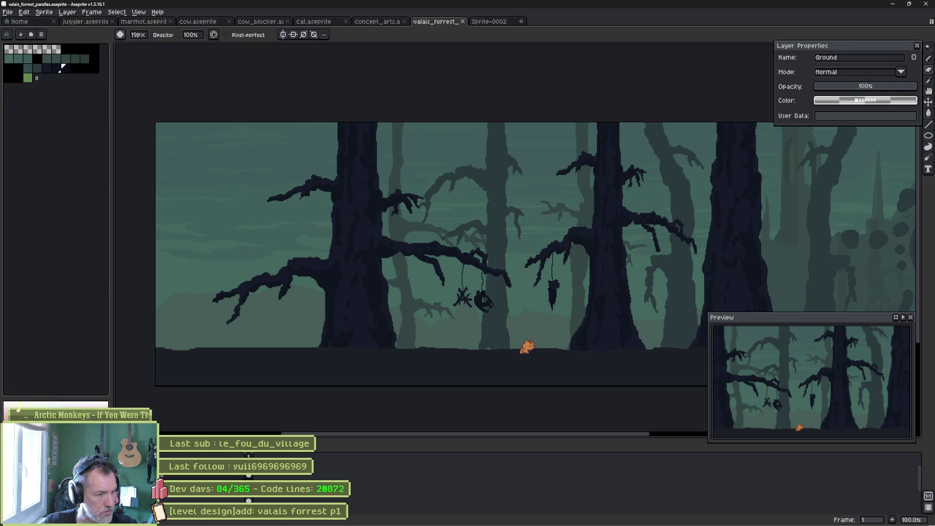
key("v")
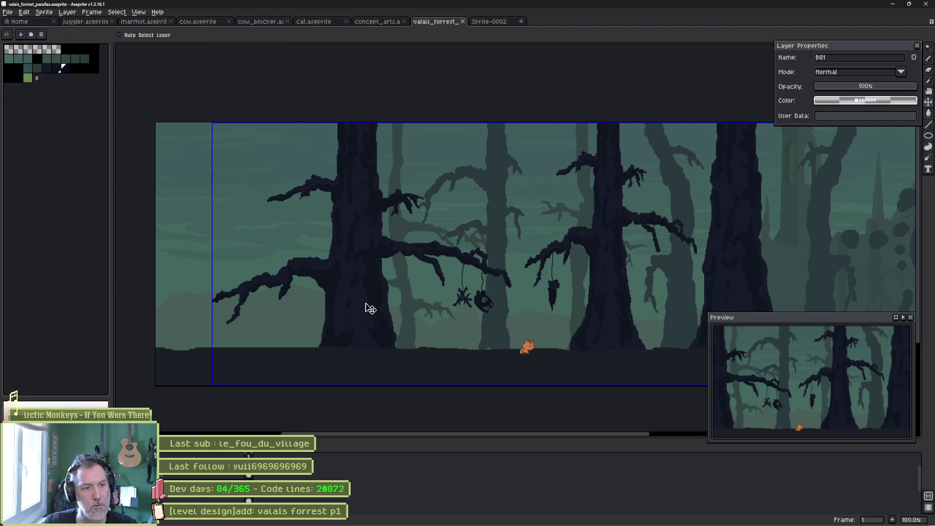
key("b")
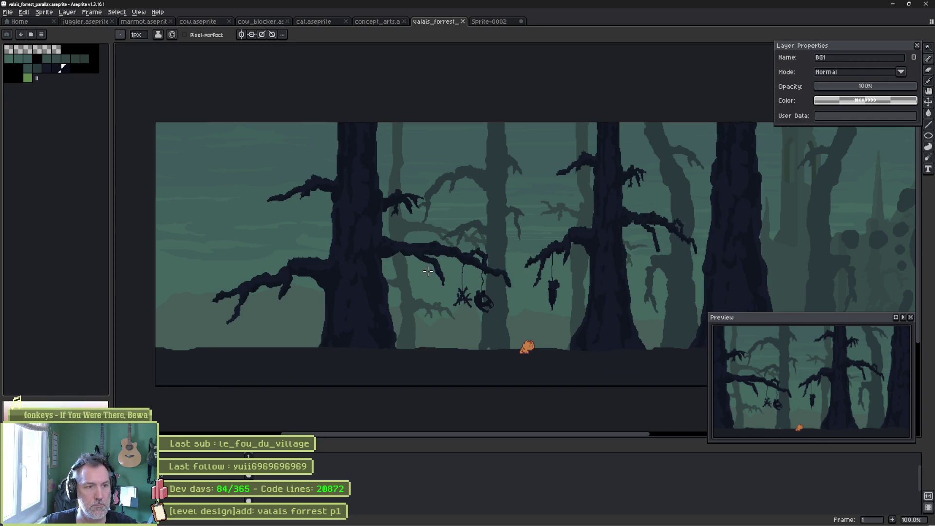
scroll(428, 268, "down", 1)
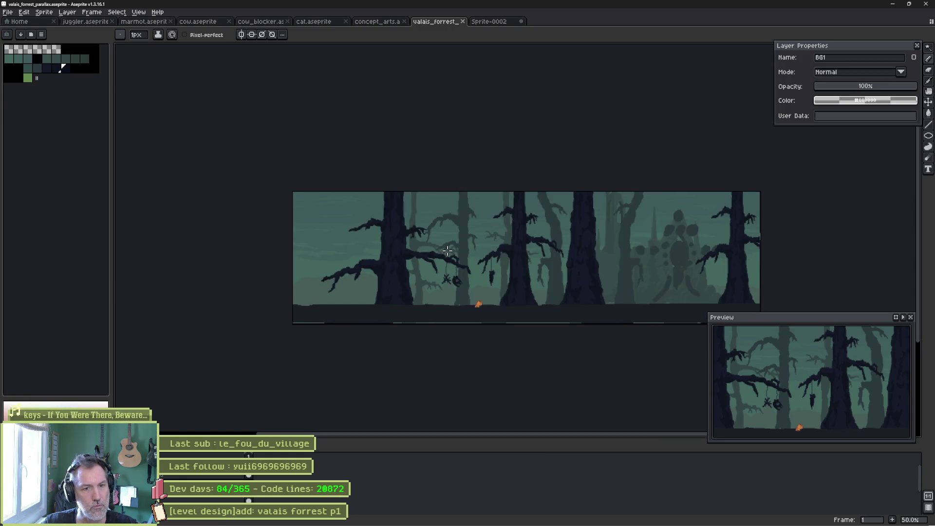
- Scale the BG1 trees layer down to about two-thirds of its size
key("v")
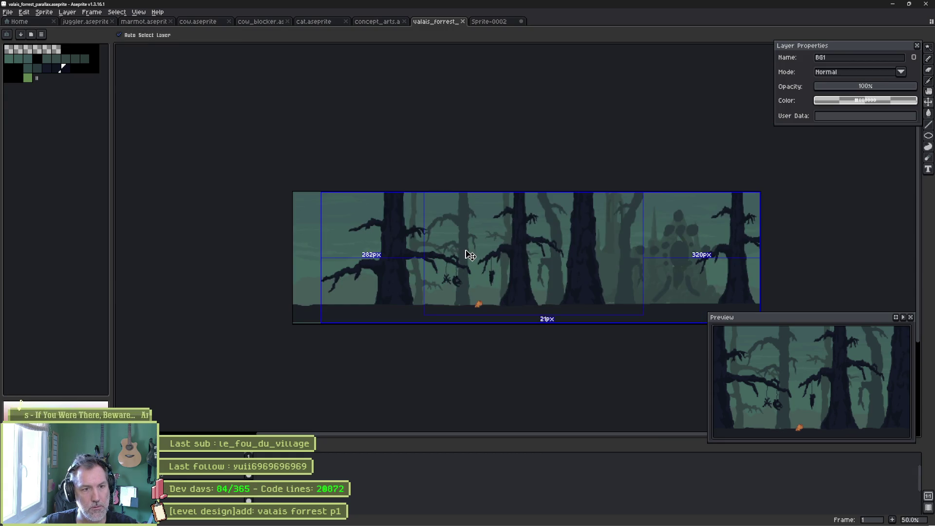
key("ctrl+a")
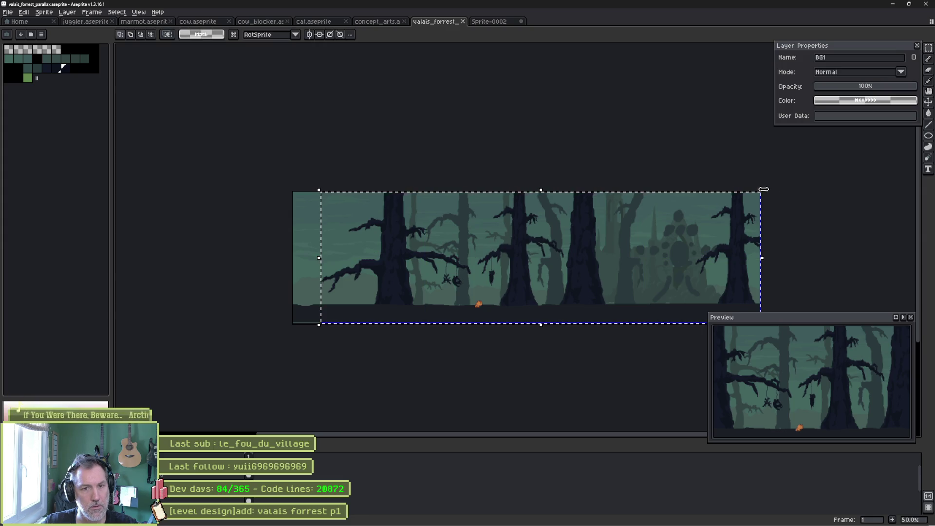
left_click_drag(761, 194, 626, 222)
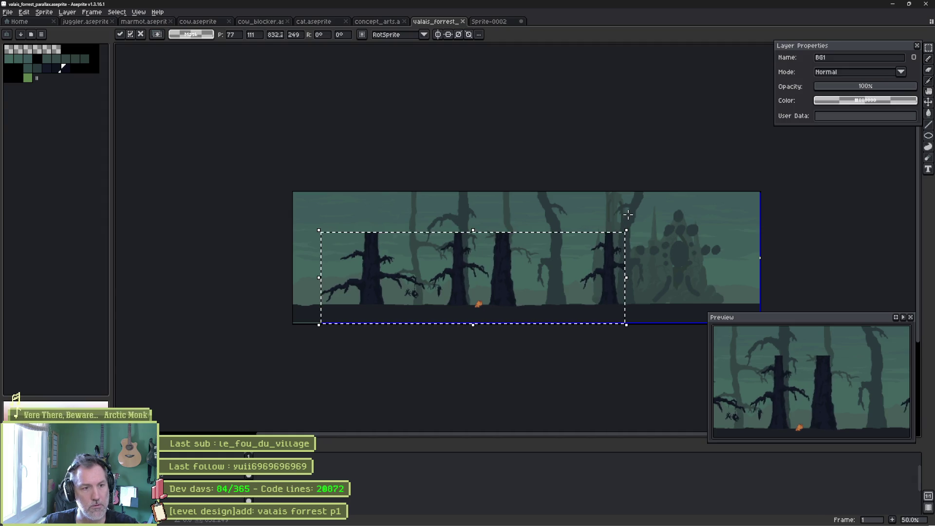
key("Return")
key("alt+Tab")
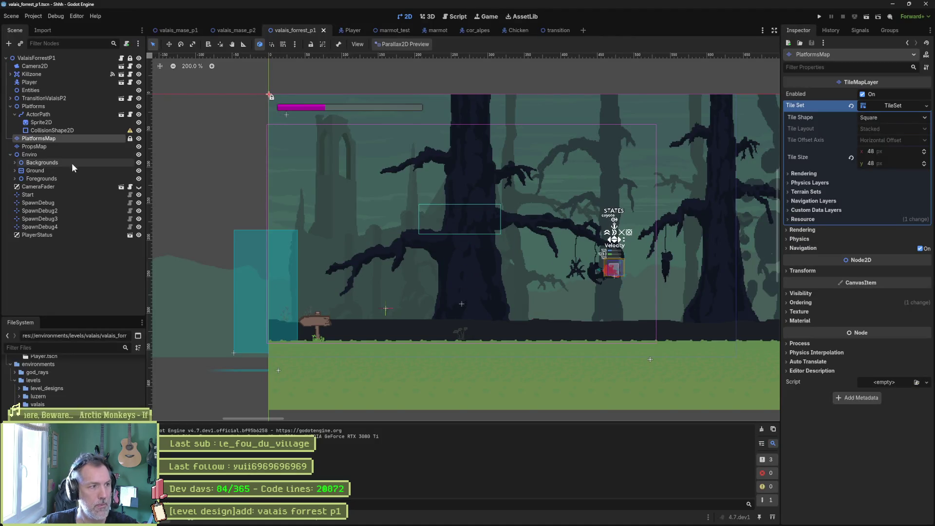
- Expand Backgrounds, select BG1's Sprite2D and reimport its Aseprite artwork
left_click(15, 162)
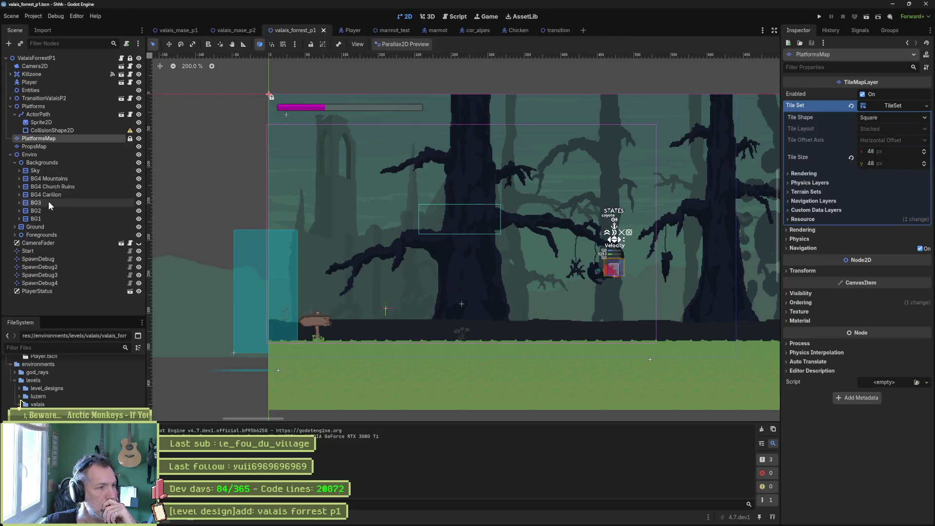
left_click(55, 218)
left_click(19, 219)
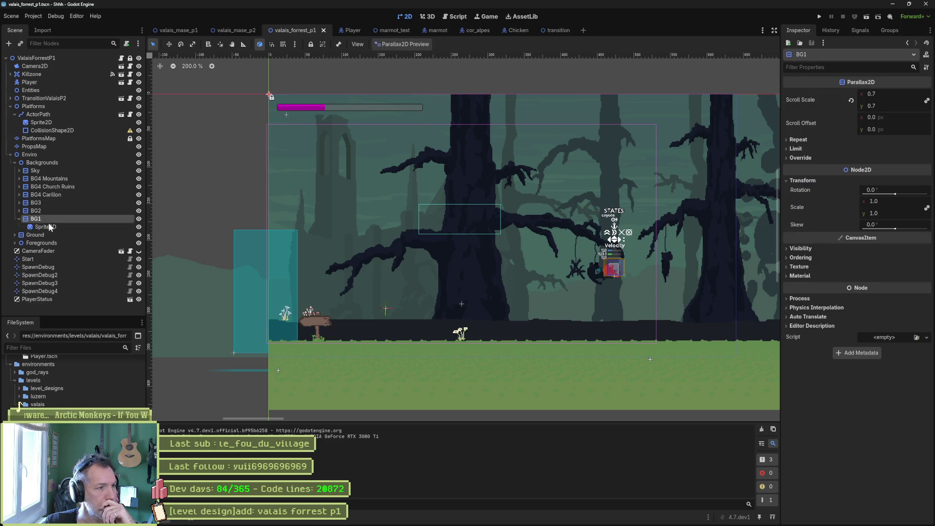
left_click(46, 227)
scroll(836, 427, "down", 2)
left_click(866, 515)
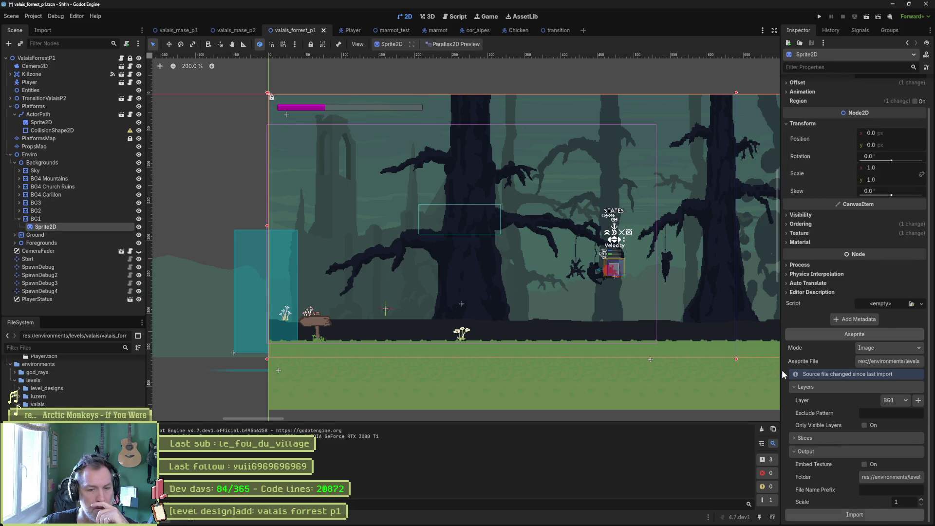
- Play-test the forest scene, walking the cat right, then bring up the parallax artwork in Aseprite
key("F6")
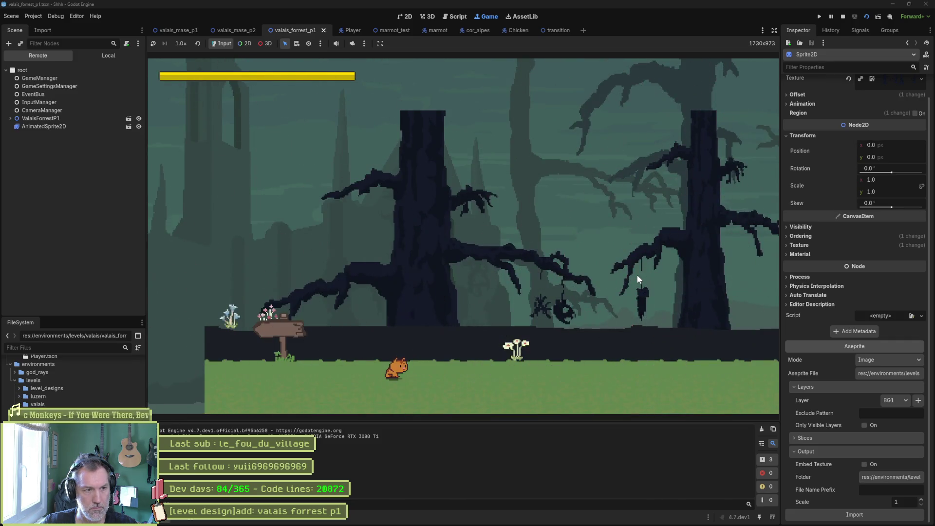
key("Right")
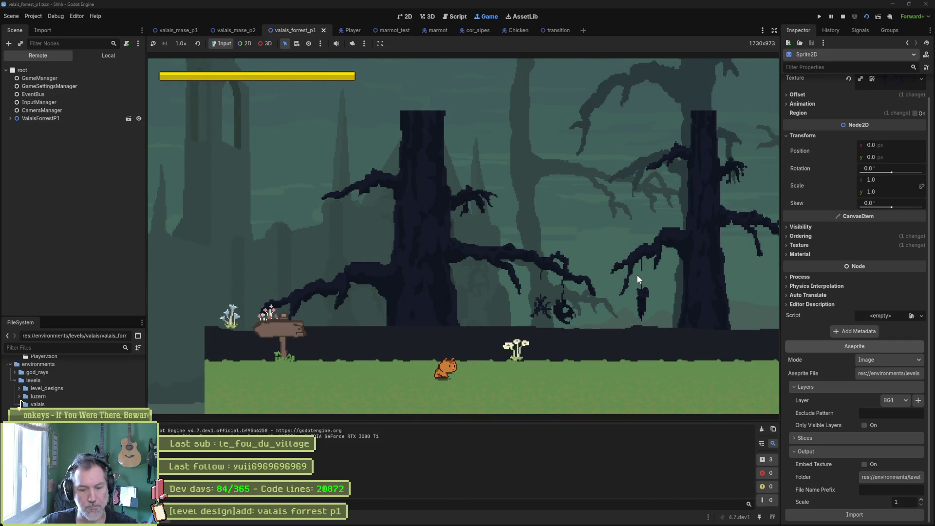
key("F8")
mouse_move(560, 520)
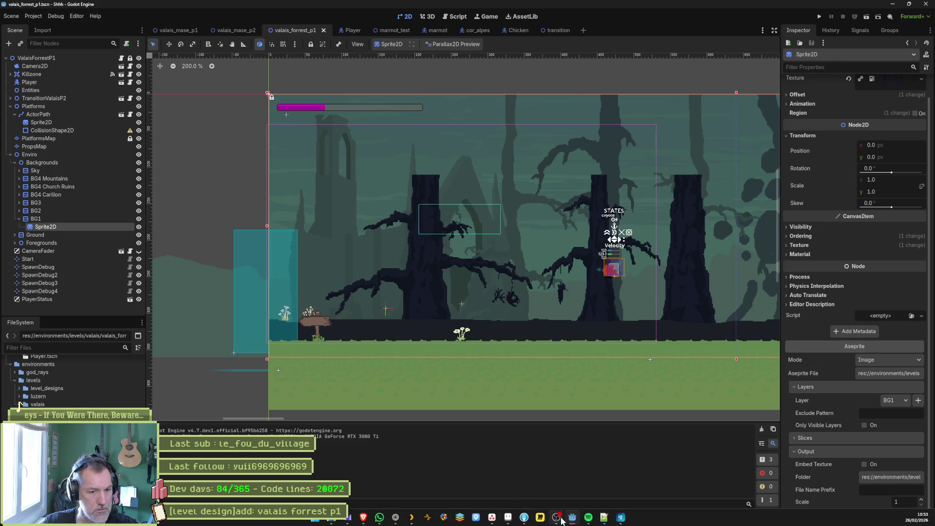
left_click(509, 520)
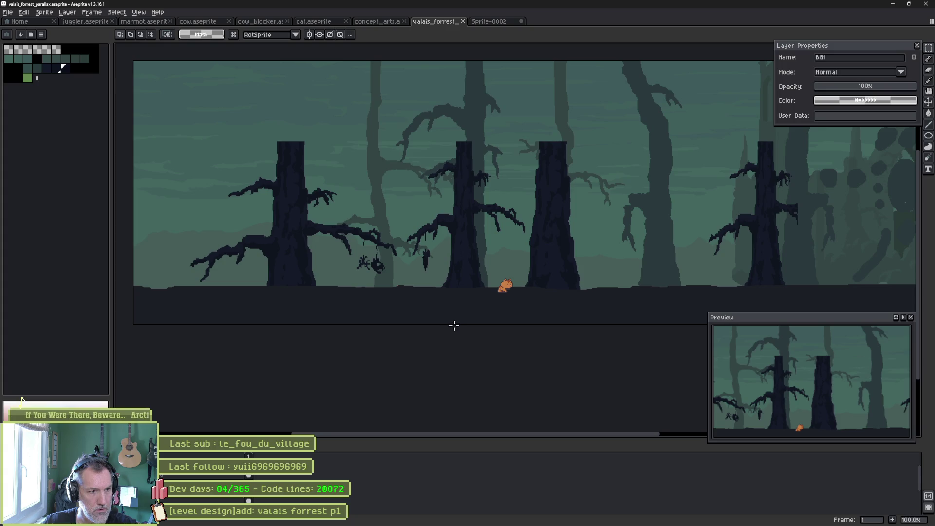
- Make the Ground layer active and drag the dark ground strip down about 40 px
left_click_drag(454, 326, 446, 292)
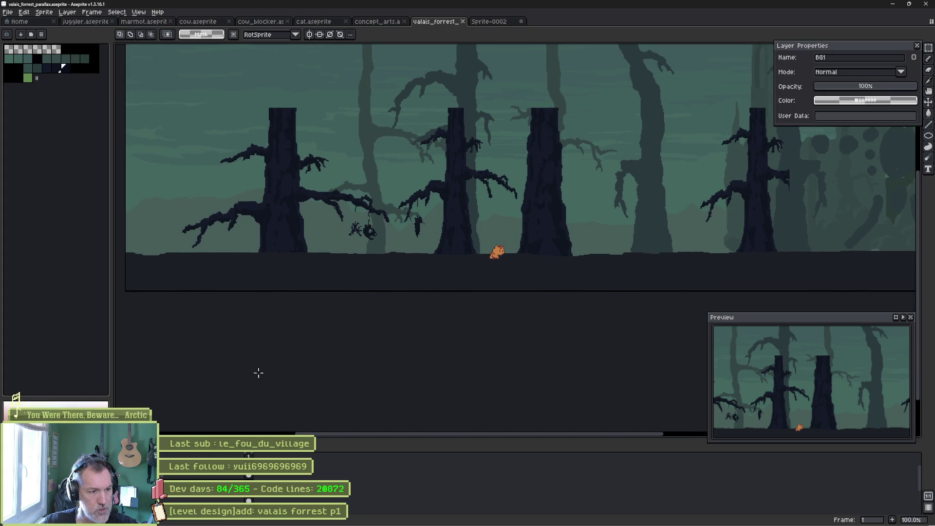
left_click(308, 277, "ctrl")
key("b")
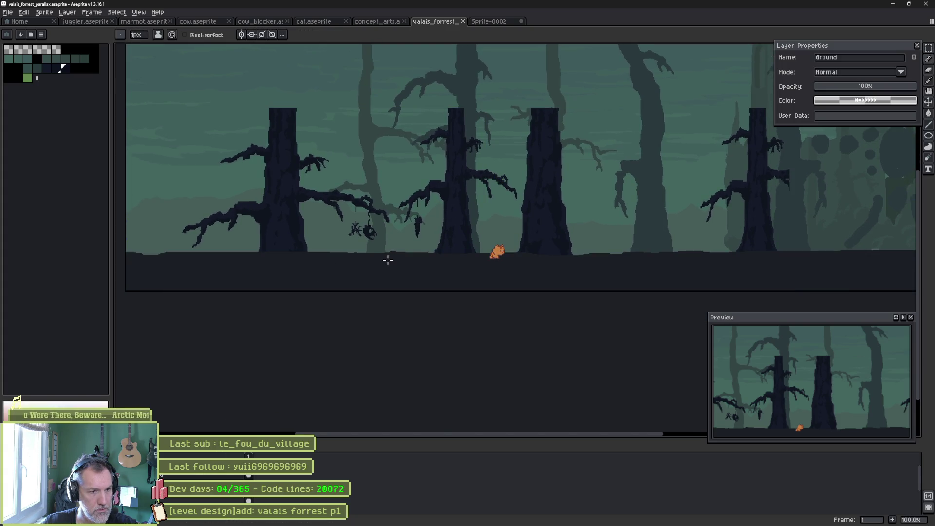
key("w")
left_click(388, 264)
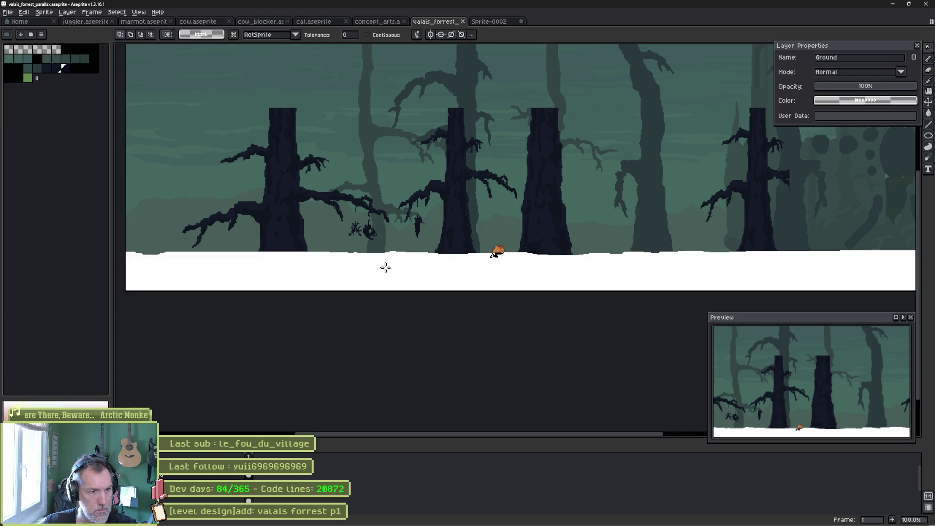
key("ctrl+d")
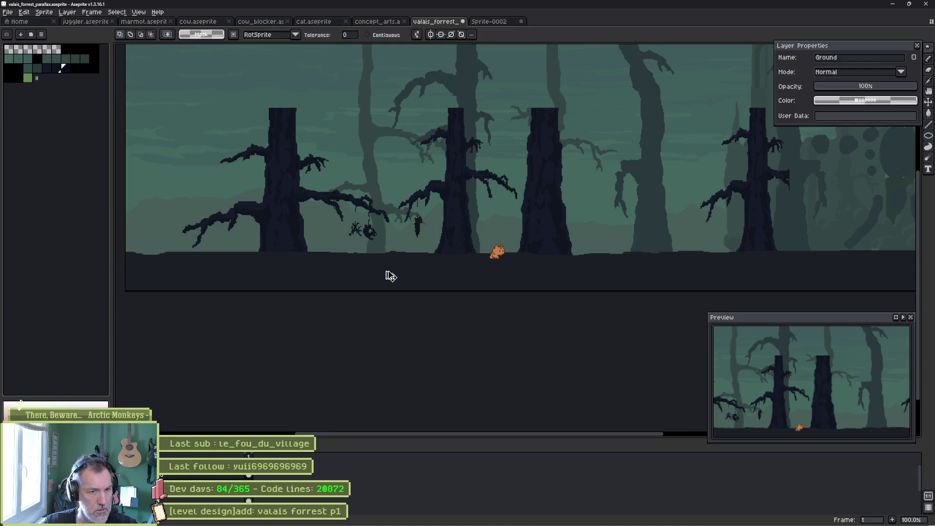
key("v")
left_click_drag(386, 274, 388, 297)
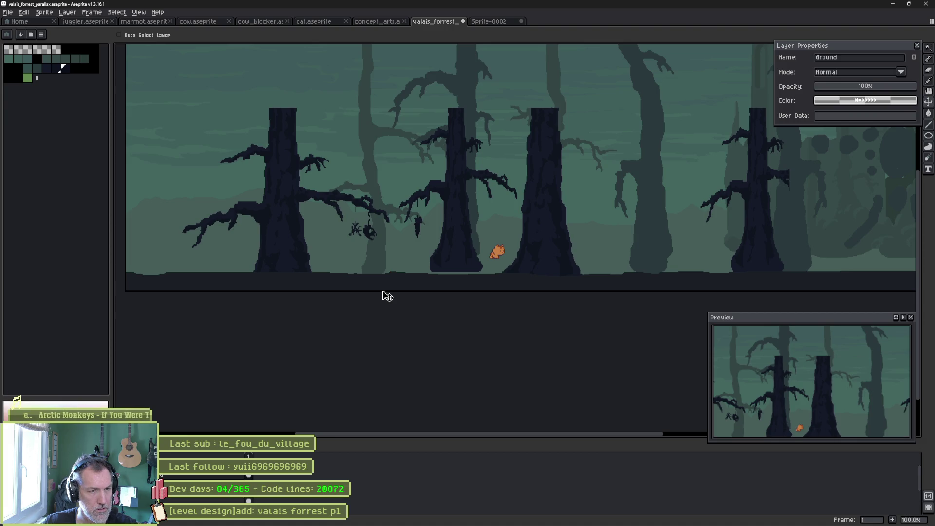
key("alt+Tab")
key("alt+Tab")
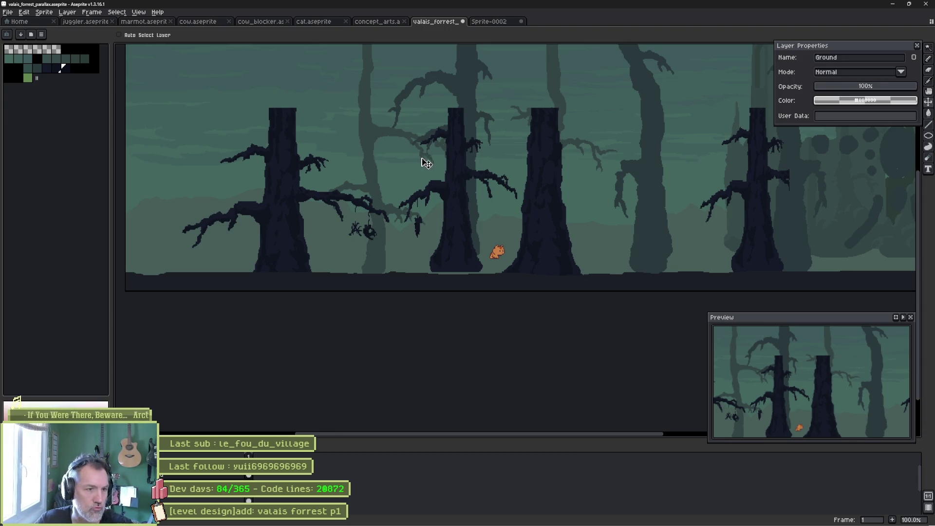
- Lasso the middle BG1 tree, flip it horizontally and move it about 14 px lower
key("m")
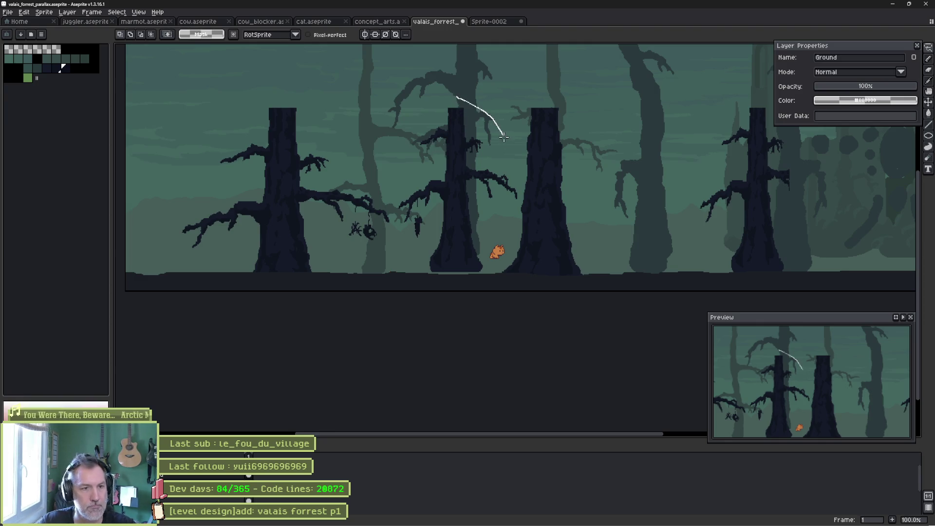
left_click_drag(520, 199, 521, 200)
key("ctrl")
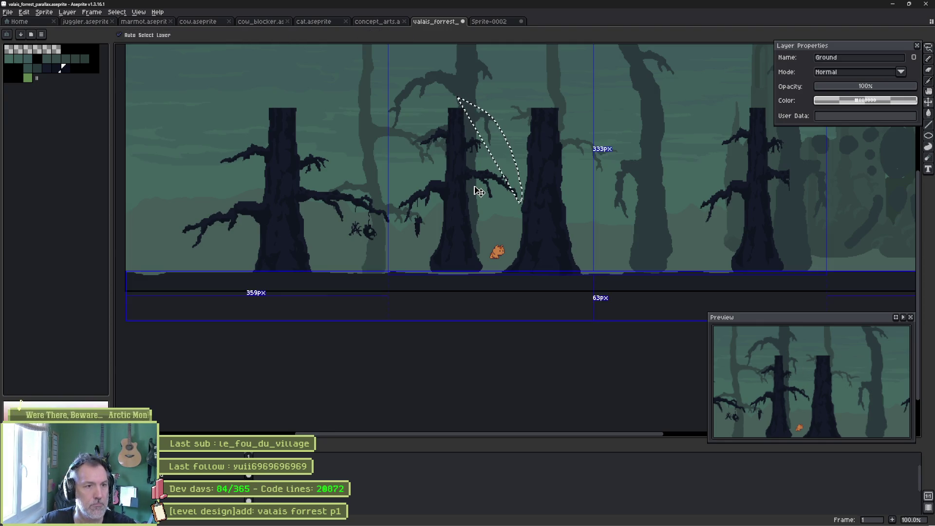
left_click(461, 189, "ctrl")
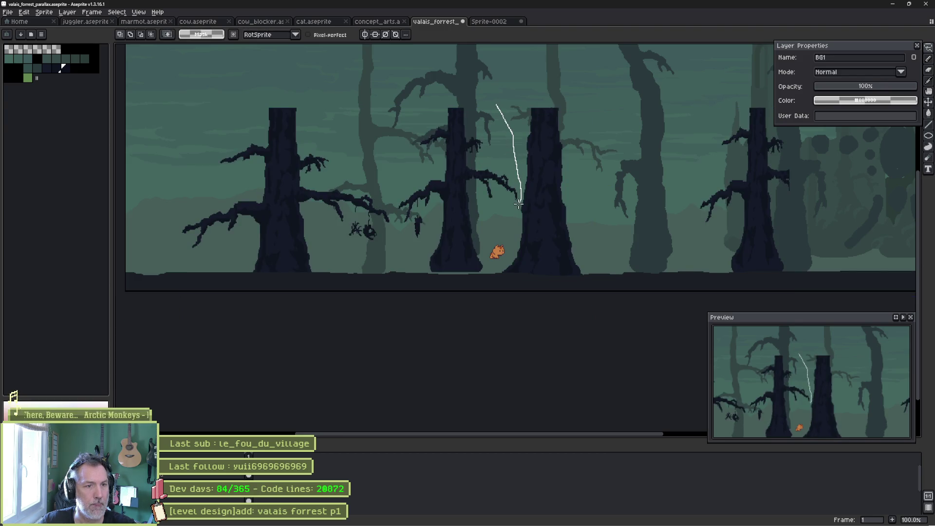
left_click_drag(388, 120, 477, 76)
key("shift+h")
left_click_drag(470, 222, 457, 242)
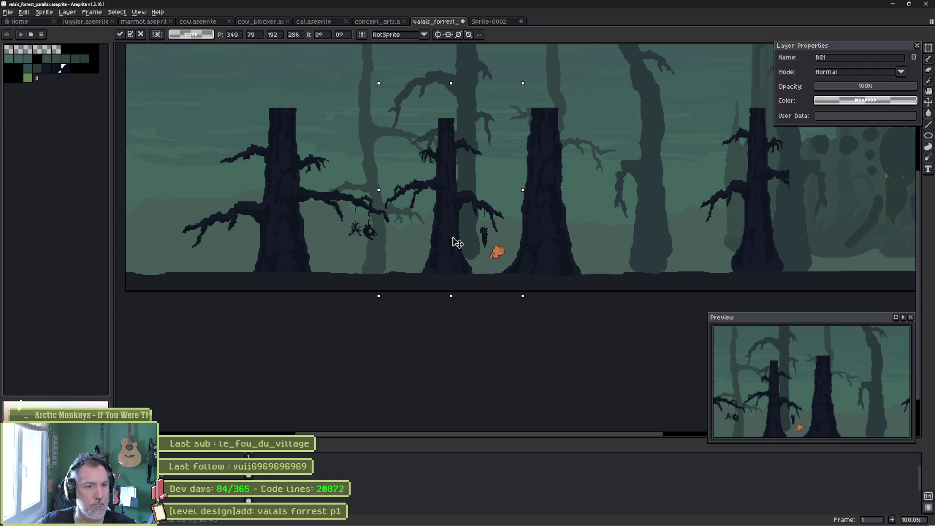
key("ctrl+d")
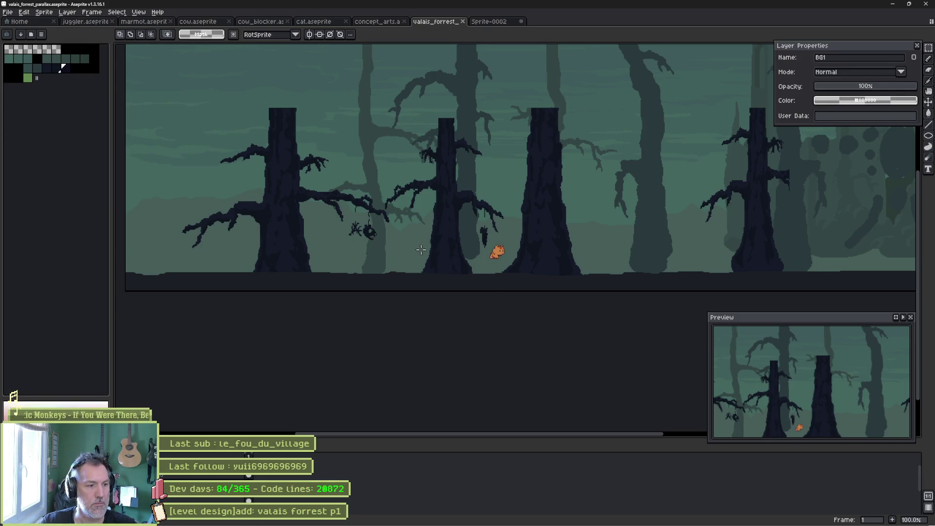
key("alt+Tab")
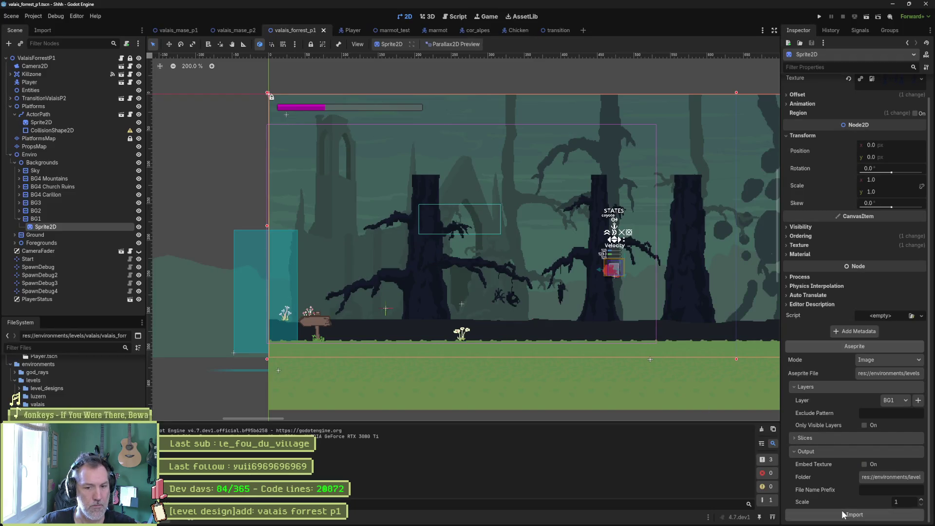
- Reimport the updated BG1 and Ground Sprite2D artwork from Aseprite
left_click(844, 515)
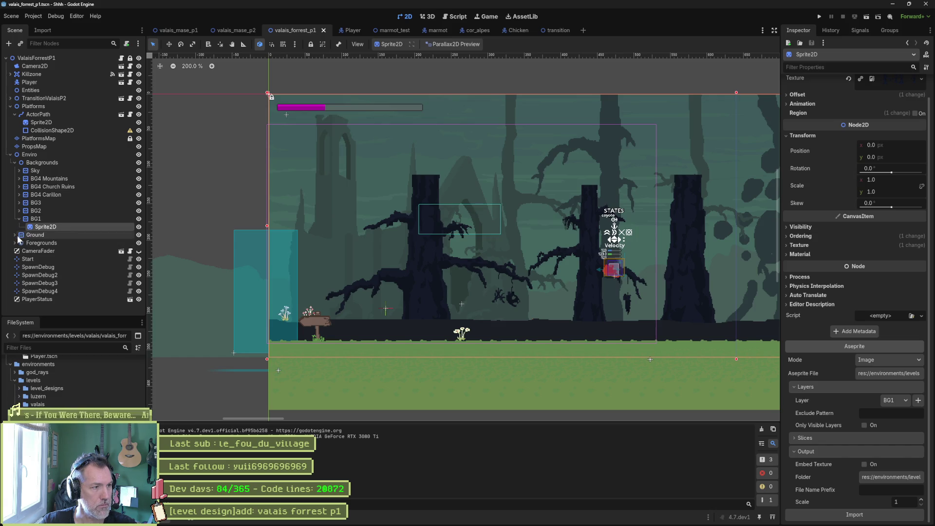
left_click(14, 235)
left_click(41, 243)
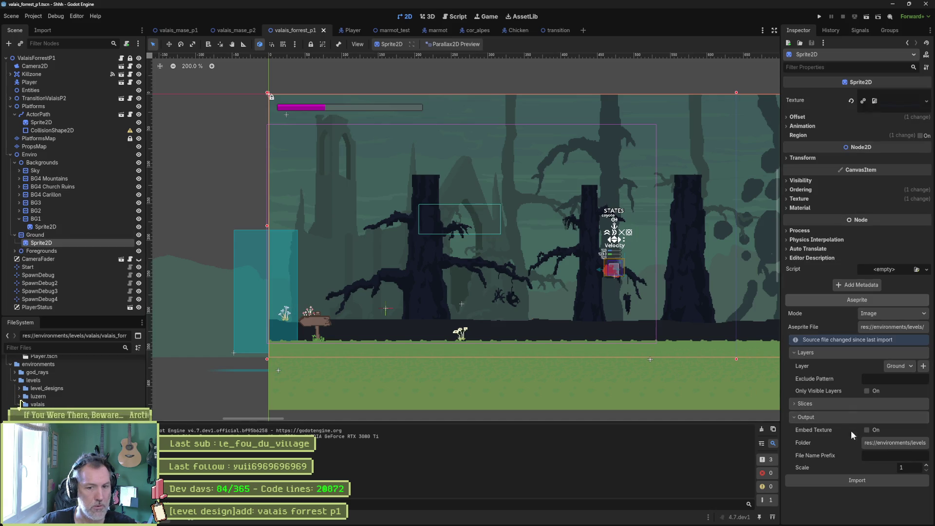
left_click(881, 481)
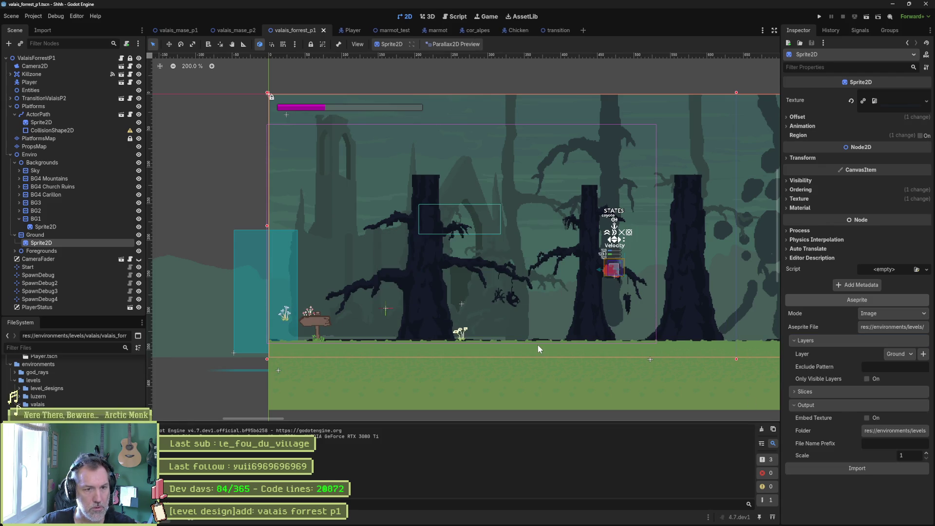
- Play-test the forest level, running the character right and back left, then stop
key("F6")
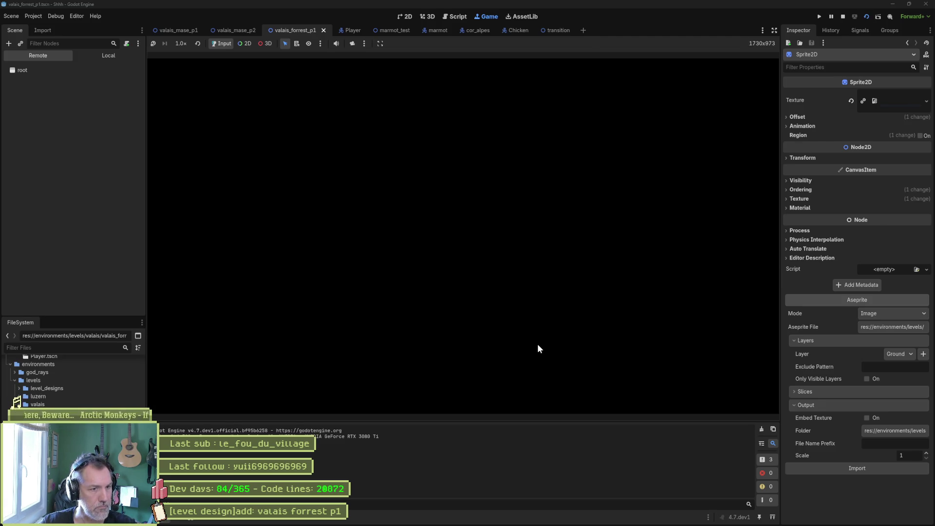
key("d")
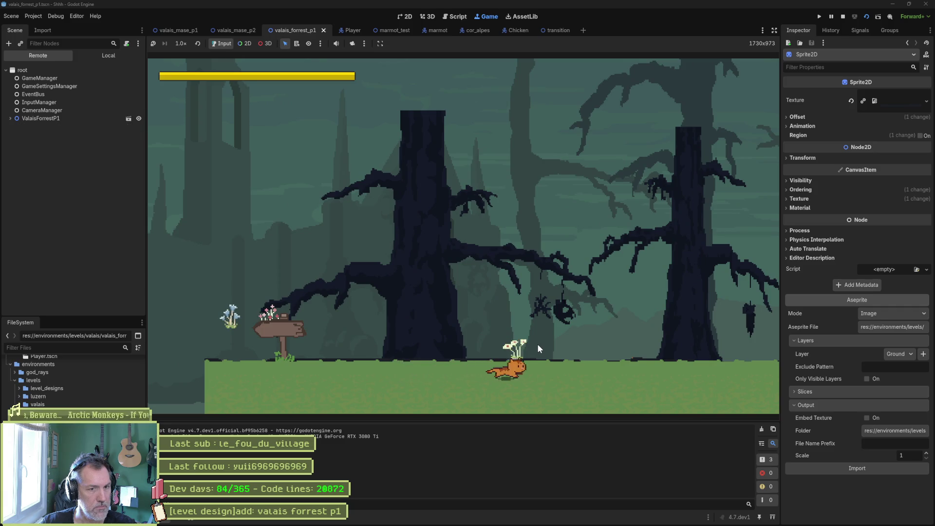
key("a")
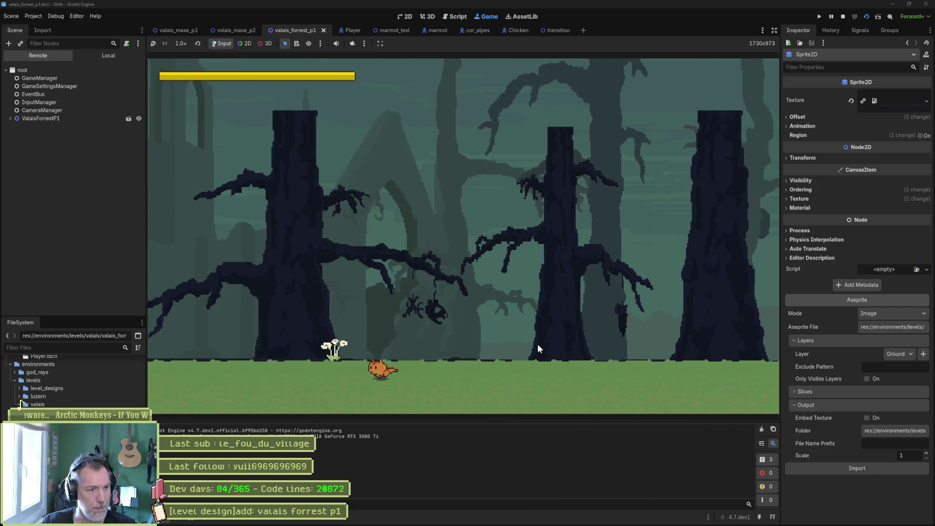
key("F8")
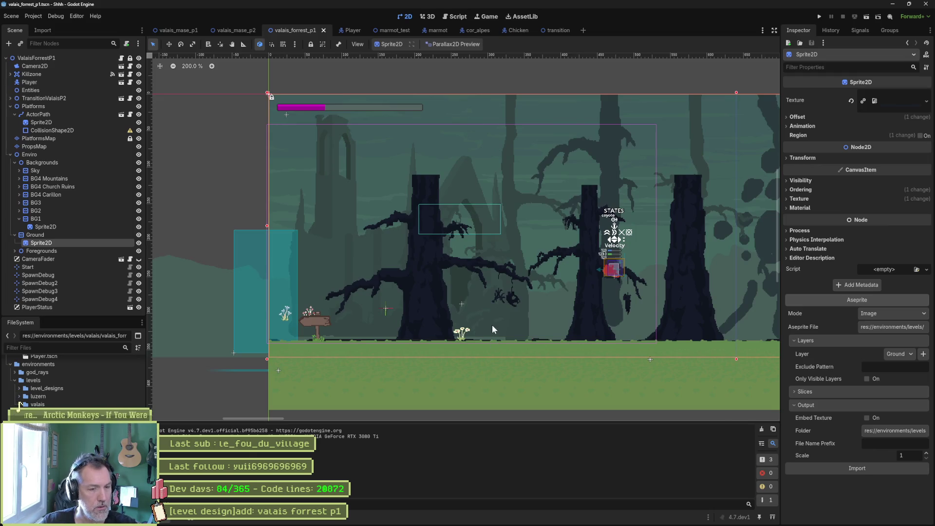
key("alt+Tab")
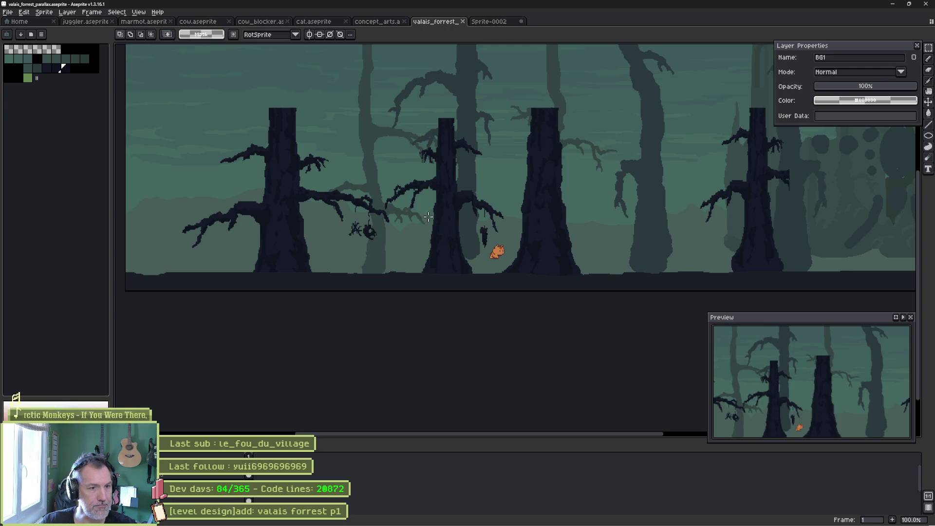
- Move the cat mock-up sprite to the left in the Aseprite forest artwork
left_click(484, 250, "ctrl")
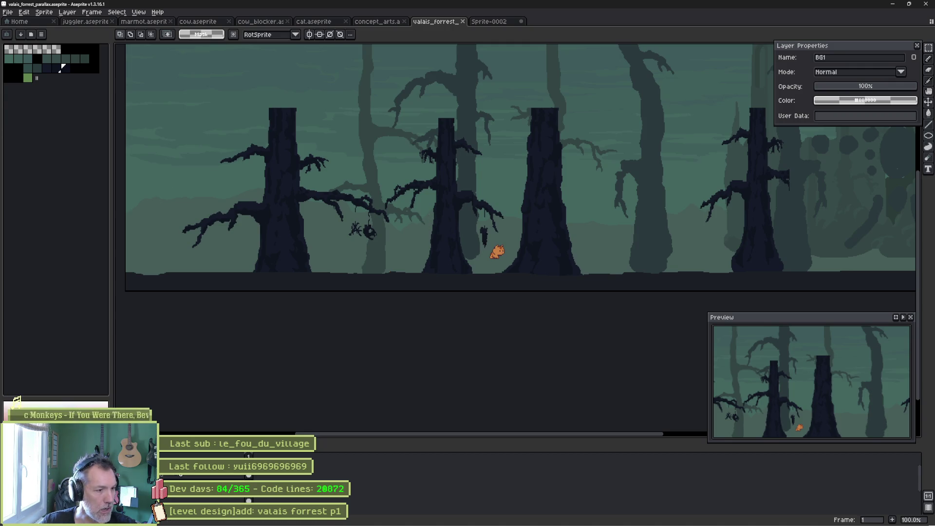
key("v")
left_click_drag(497, 261, 343, 277)
- Play-test the level again in Godot, then set the cat down-left onto the ground strip
key("alt+Tab")
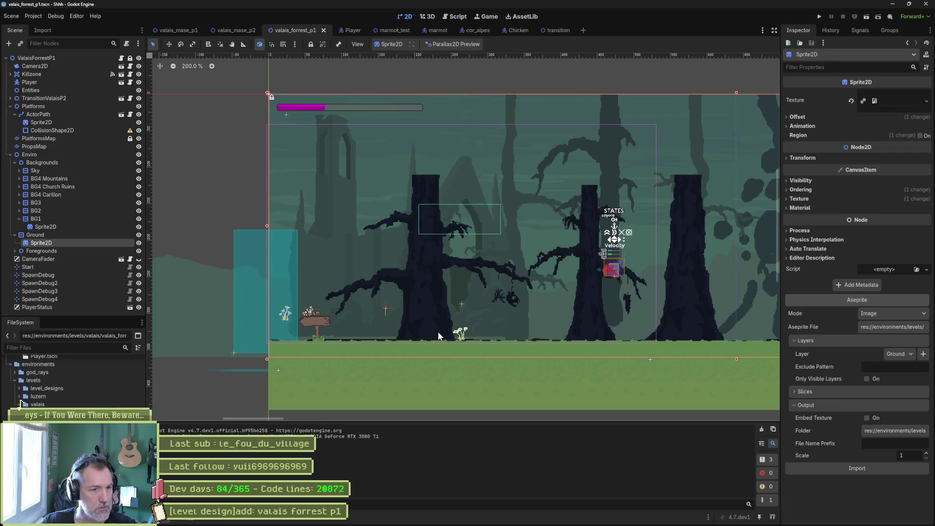
key("F6")
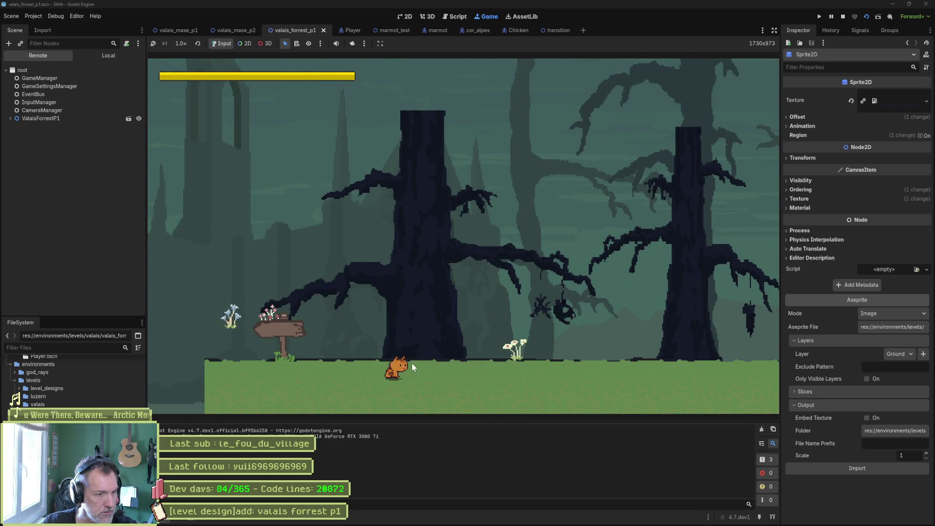
key("F8")
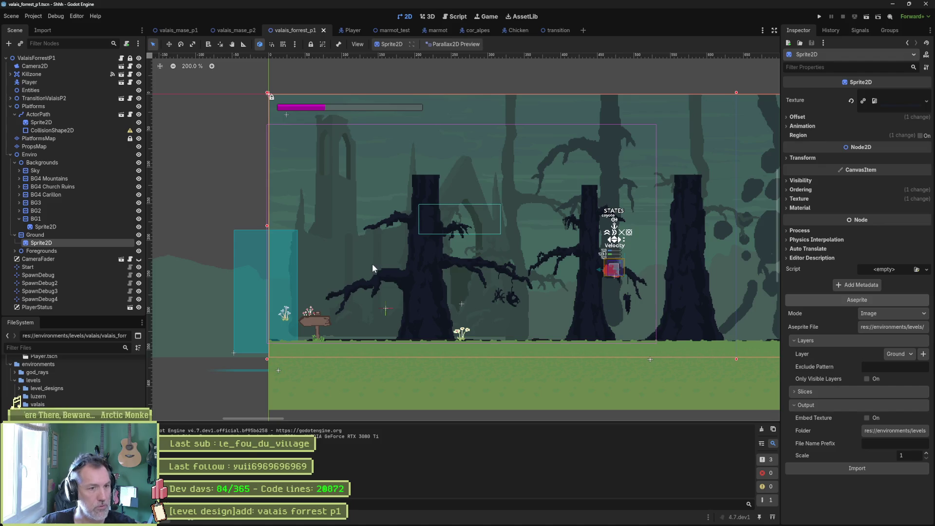
key("alt+Tab")
left_click_drag(350, 274, 329, 289)
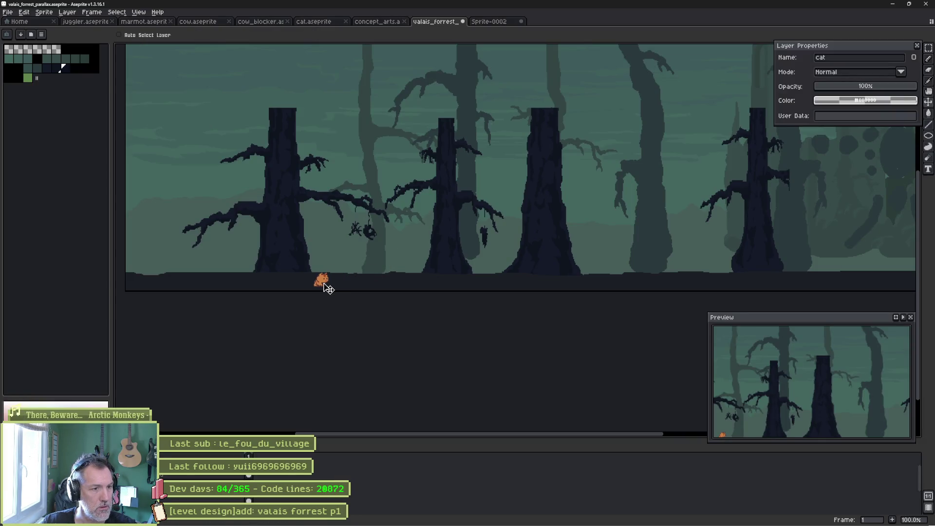
right_click(399, 238)
key("ctrl+s")
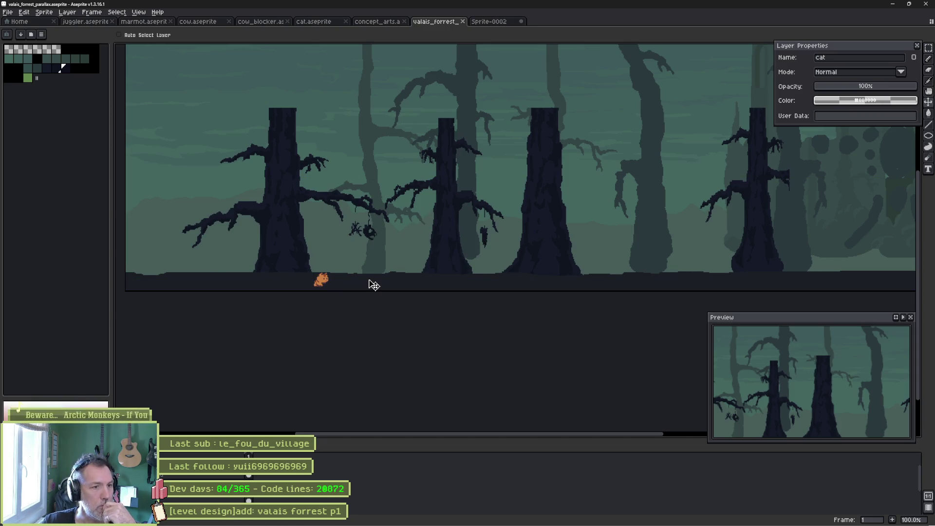
scroll(334, 280, "up", 3)
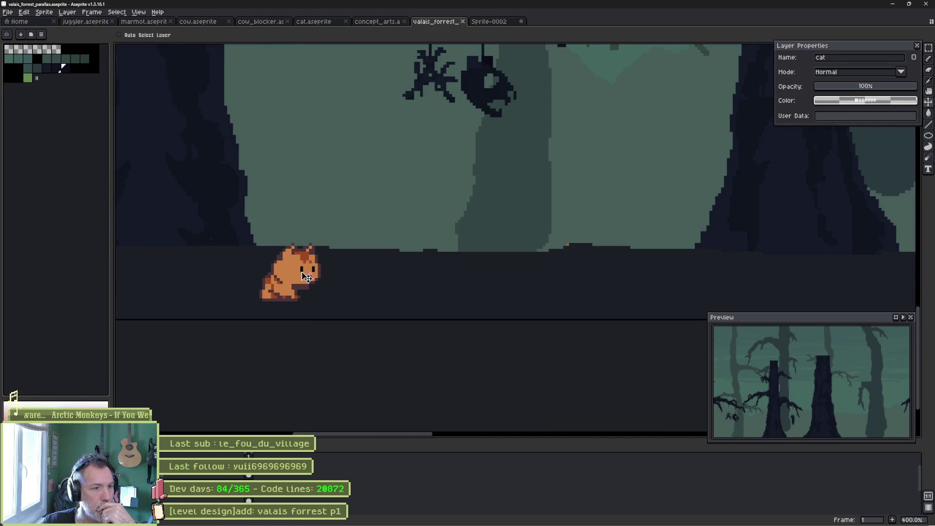
scroll(375, 222, "down", 2)
scroll(386, 269, "down", 1)
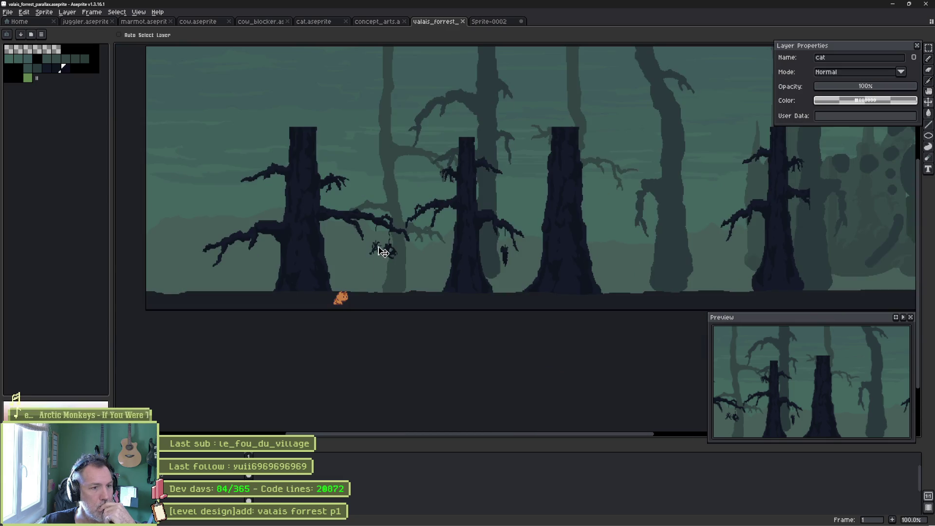
left_click_drag(467, 192, 428, 229)
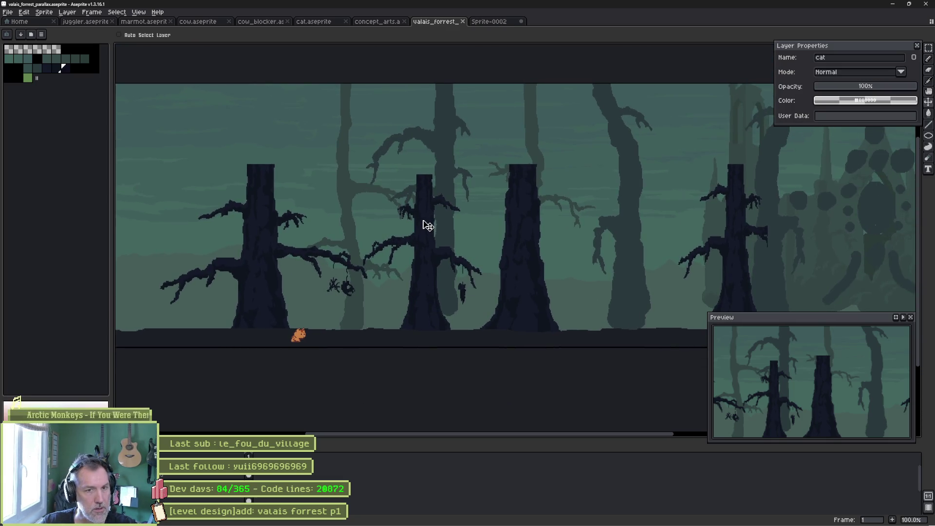
scroll(428, 225, "down", 1)
key("alt+Tab")
key("F6")
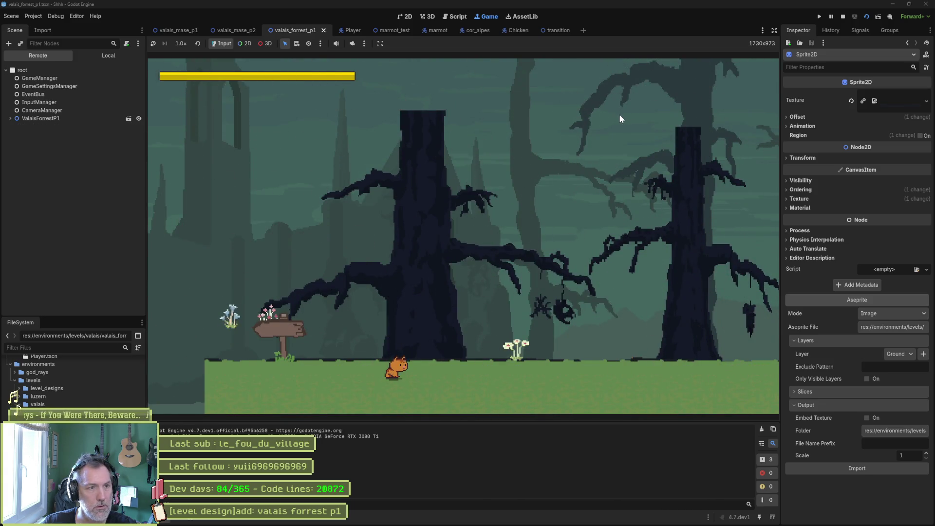
key("F8")
key("alt+Tab")
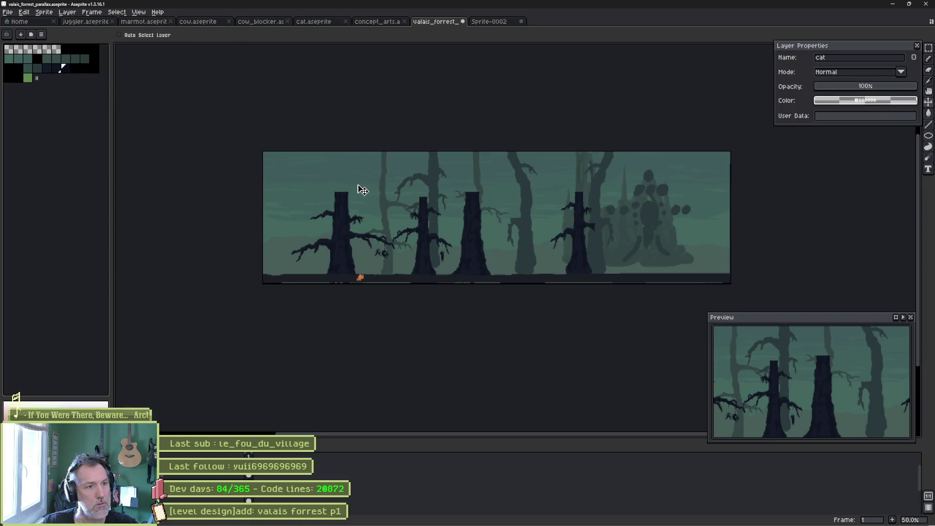
- Select the BG1 treetops and try lifting them about 33 px, then undo the move
key("ctrl")
left_click(350, 204, "ctrl")
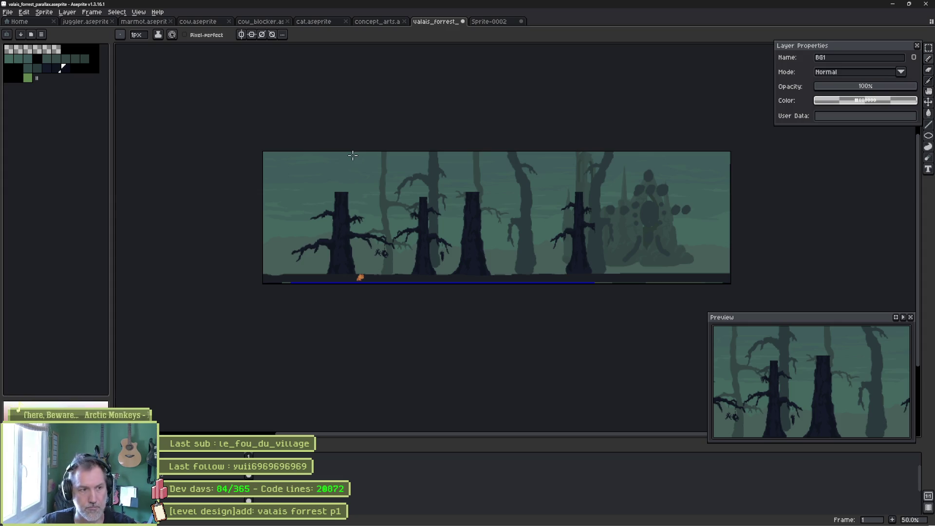
key("m")
left_click_drag(314, 170, 615, 227)
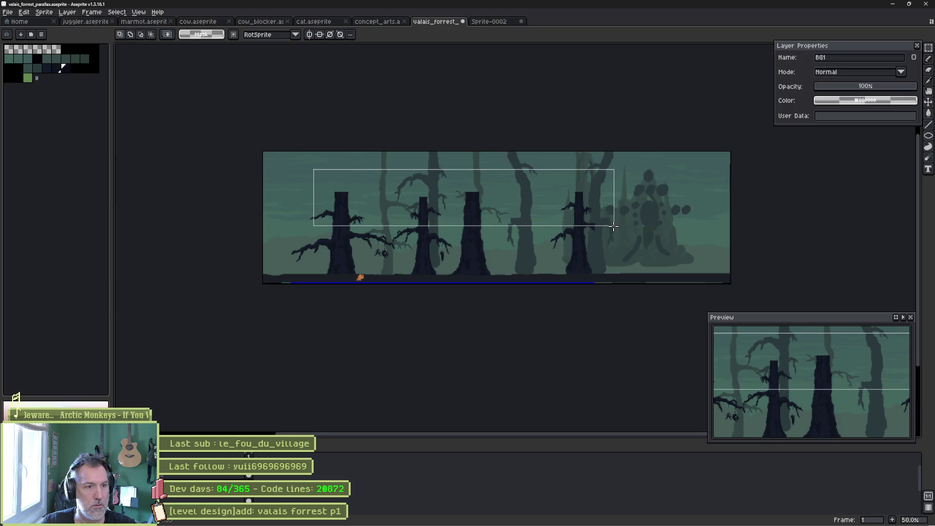
left_click_drag(449, 209, 452, 194)
key("Return")
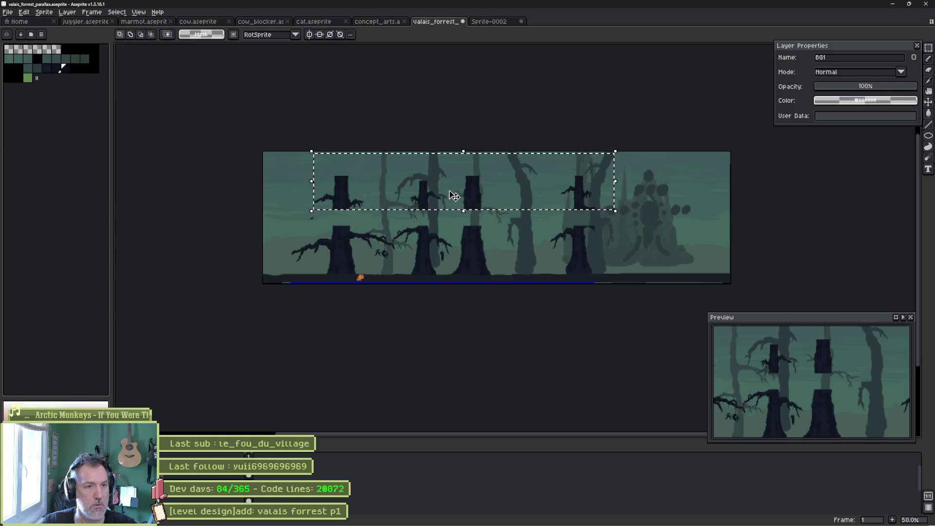
key("Down")
key("Down")
key("Down")
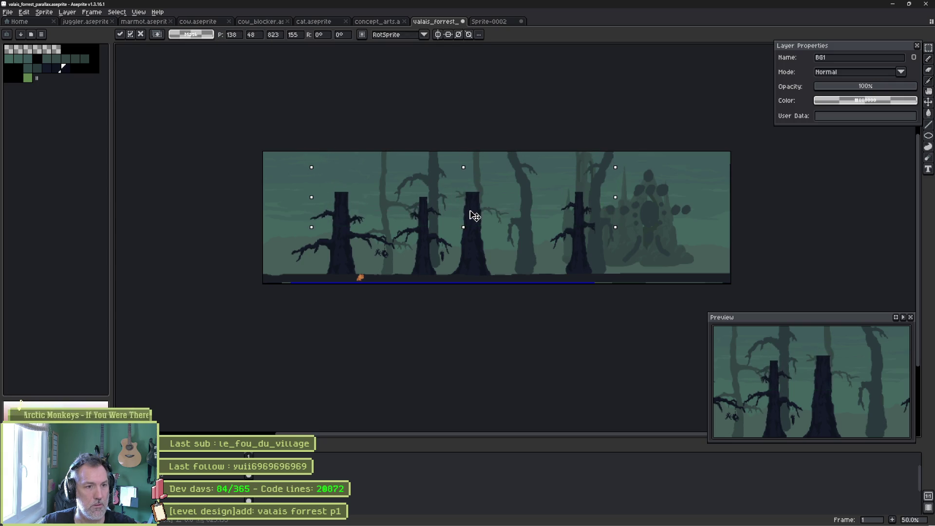
- Stretch a thin strip across the treetops upward so the trunks reach the image top
left_click_drag(288, 182, 605, 199)
mouse_move(447, 183)
left_mouse_down()
mouse_move(476, 46)
mouse_move(470, 97)
left_mouse_up()
key("ctrl+d")
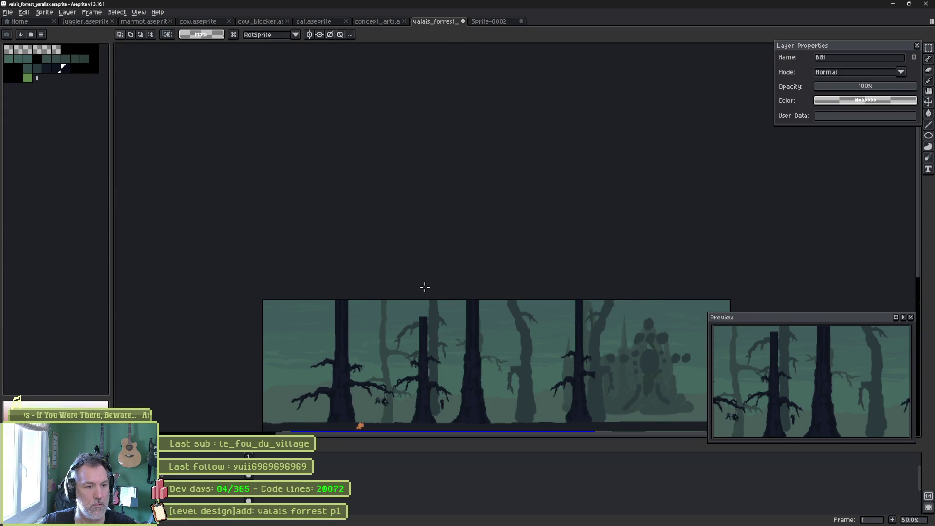
scroll(414, 282, "down", 1)
scroll(413, 265, "up", 3)
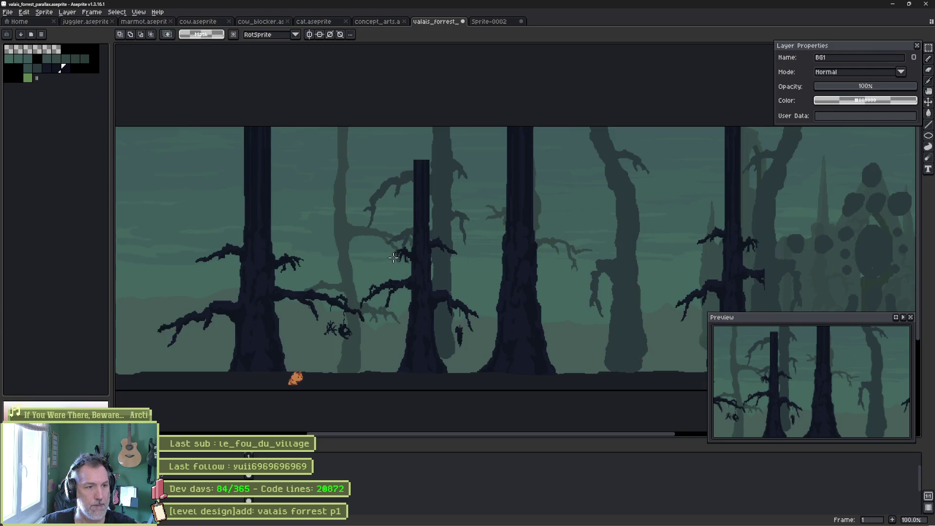
key("alt+Tab")
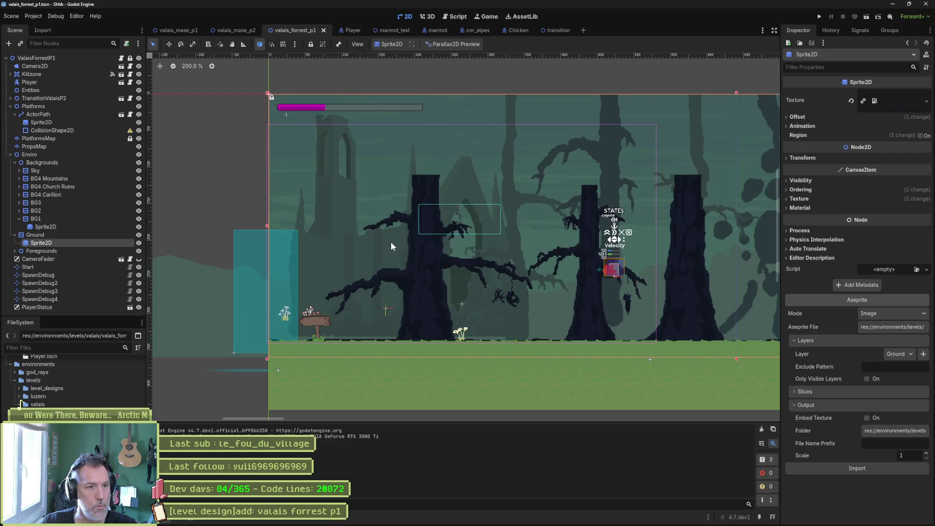
- Reimport the BG1 sprite's artwork and run the level, walking right to check the taller trunks
left_click(46, 225)
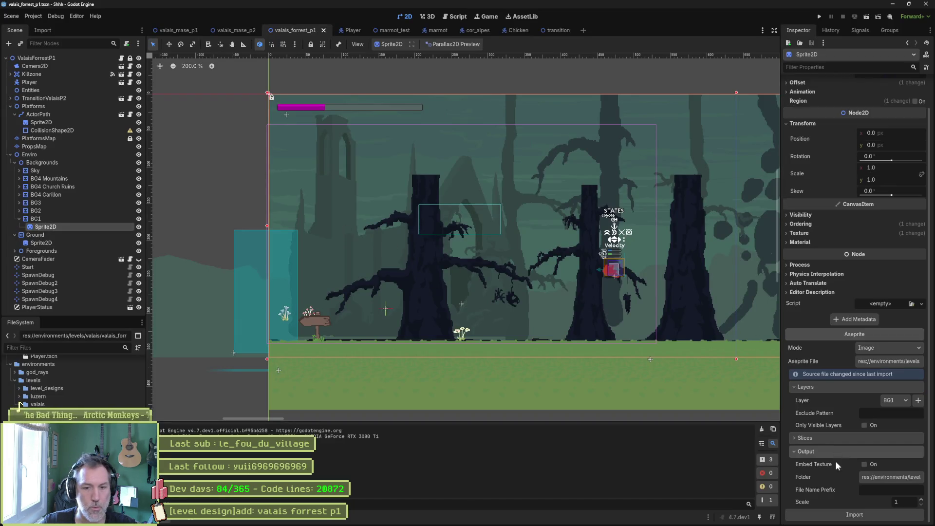
left_click(861, 513)
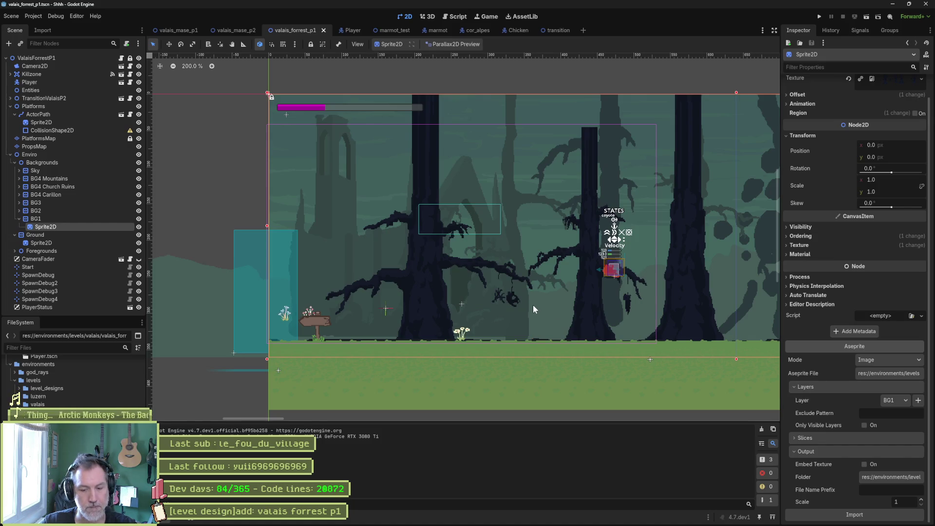
key("F6")
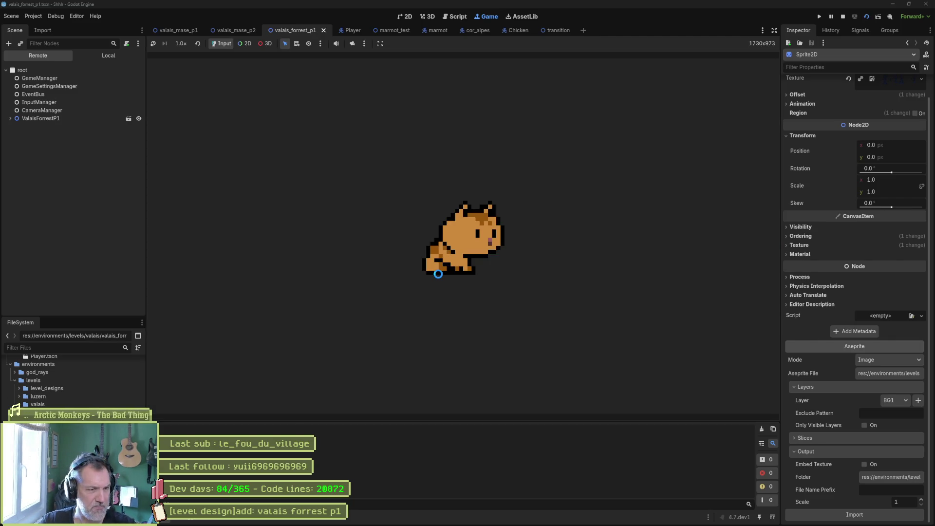
key("Right")
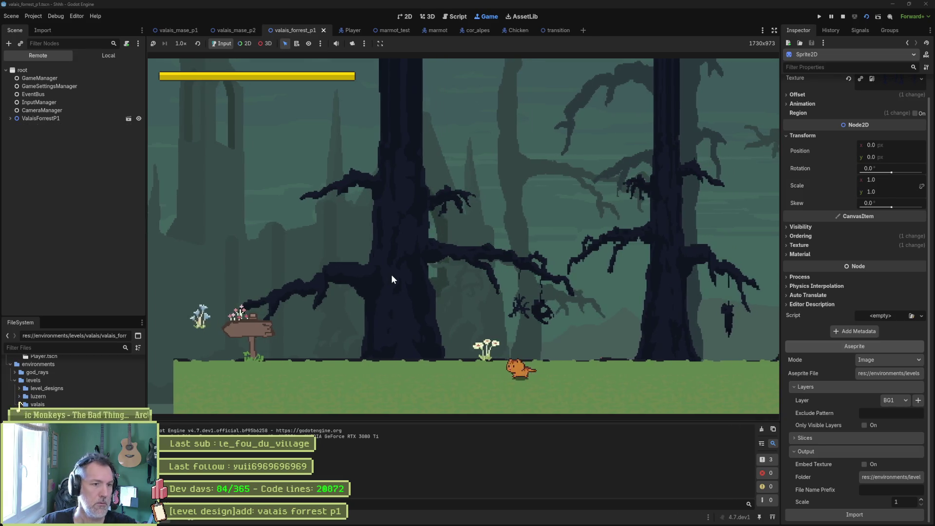
key("Right")
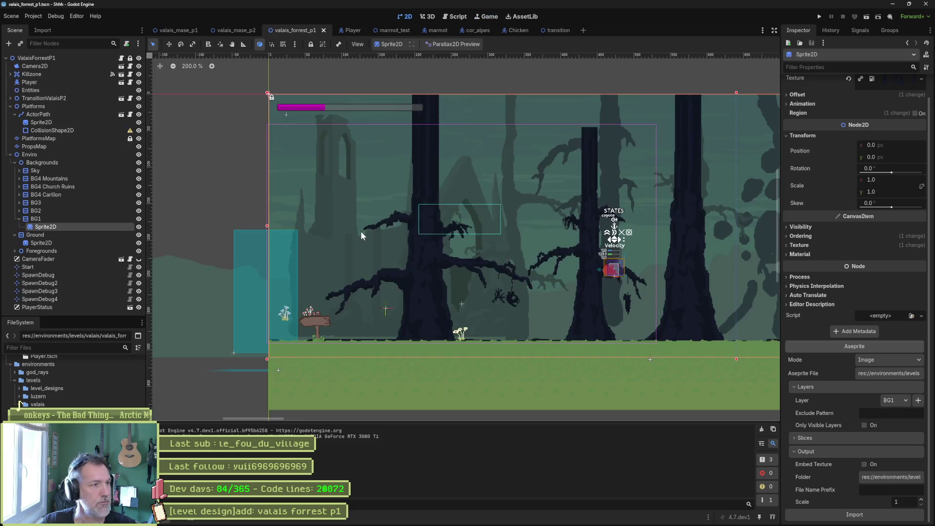
key("F8")
left_click(86, 147)
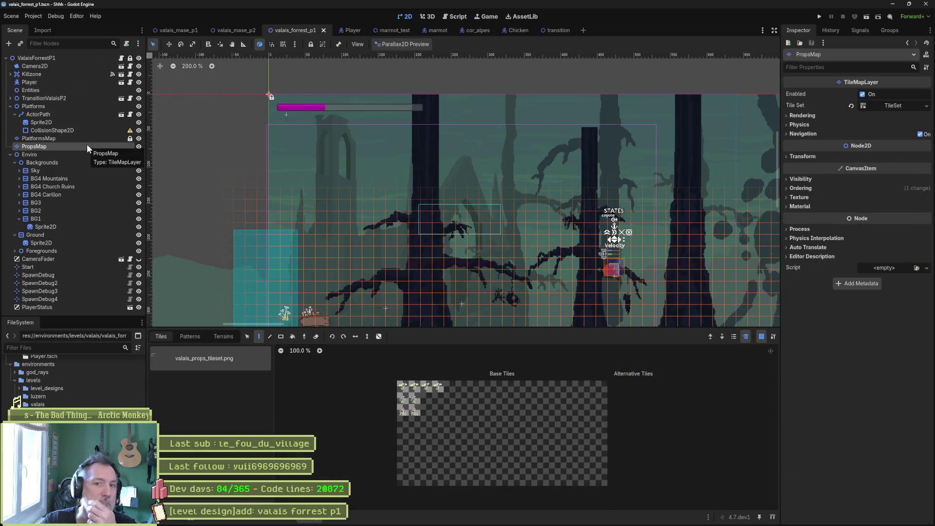
- Delete the PropsMap node, save valais_forrest_p1, then run the level walking the character right
key("Delete")
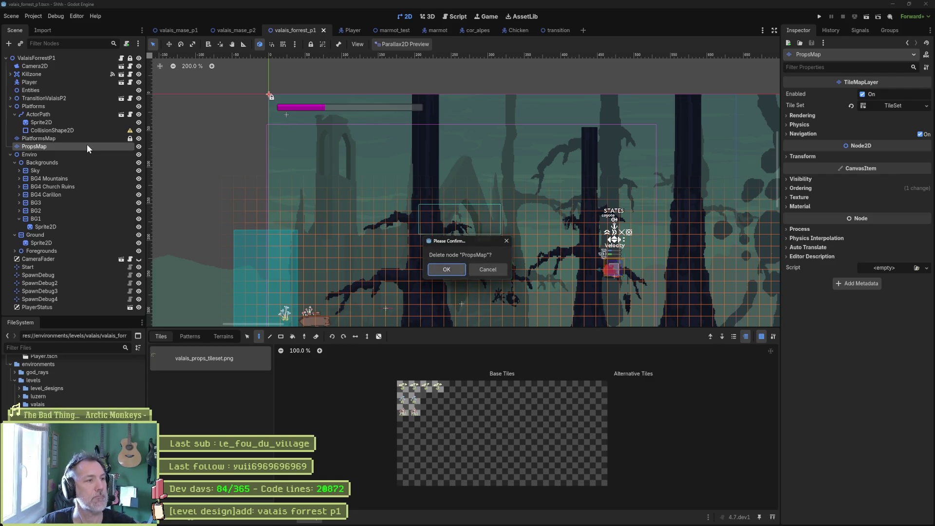
key("Return")
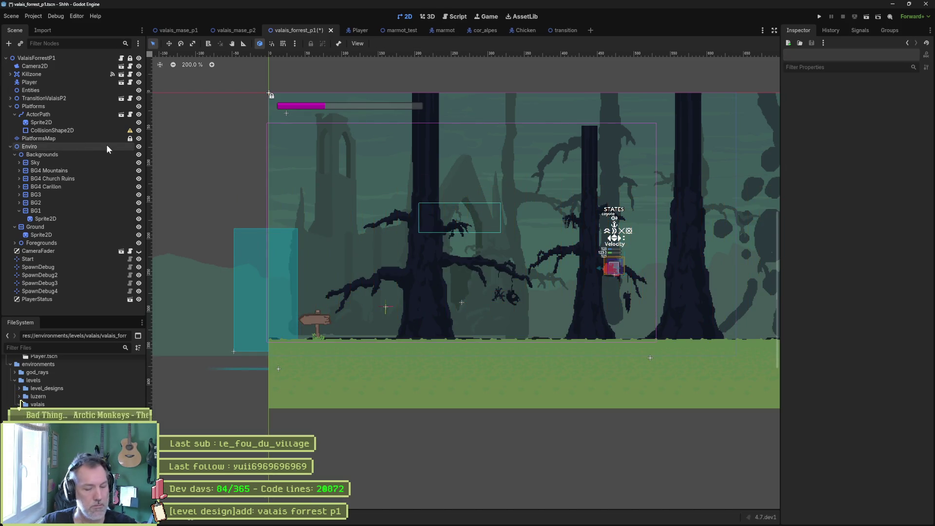
key("ctrl+s")
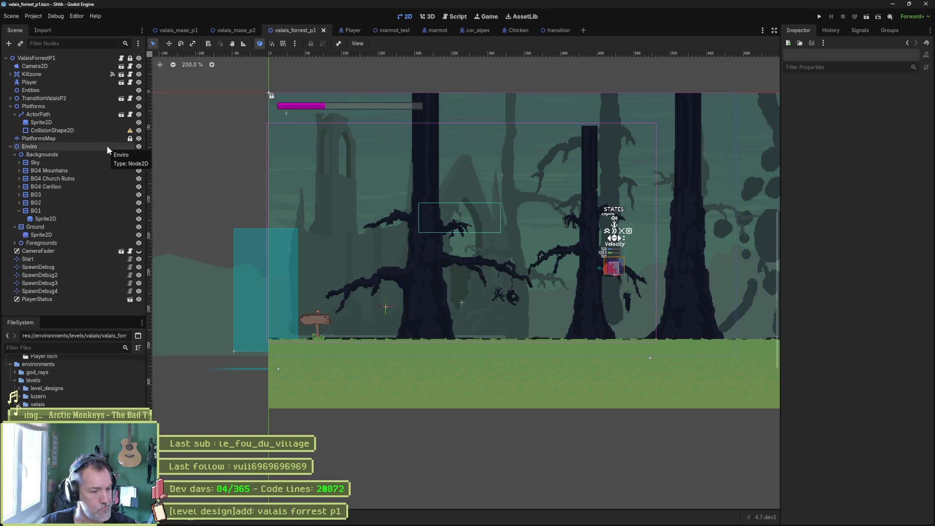
key("F6")
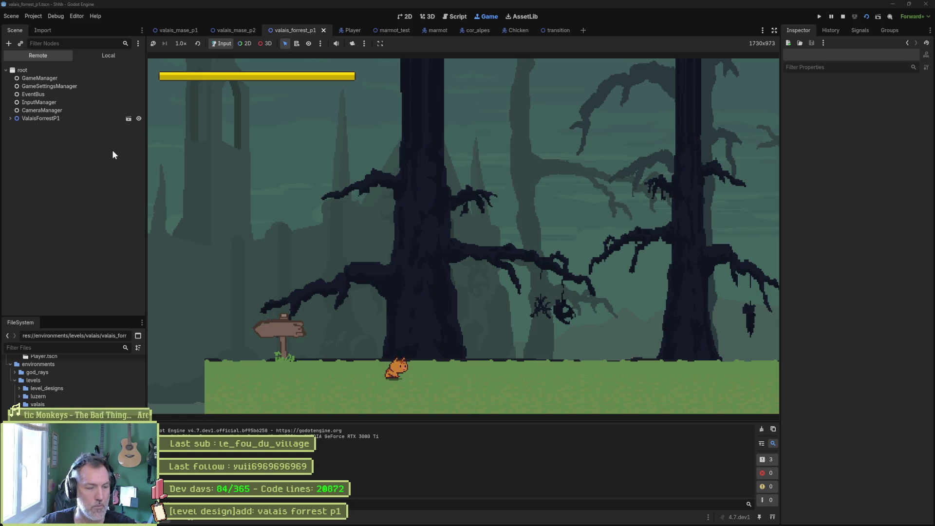
key("Right")
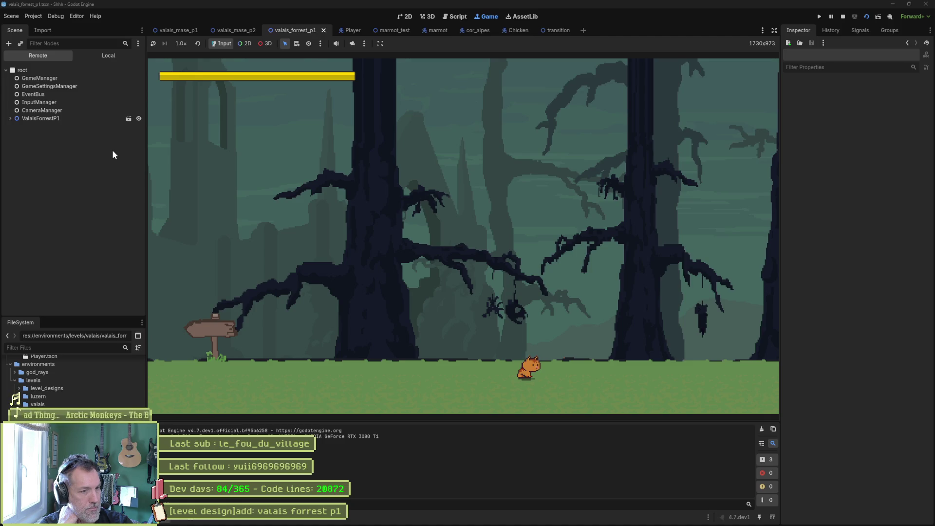
key("F8")
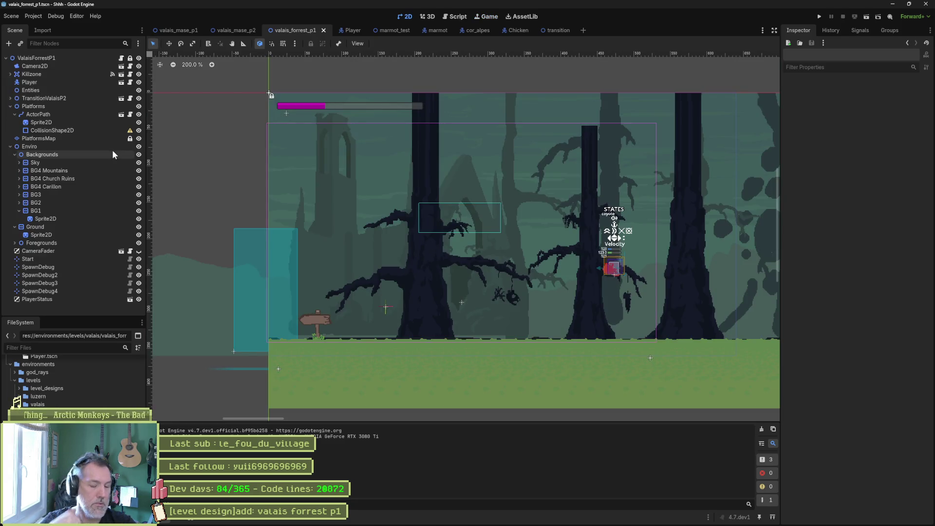
- Back in Aseprite, pick the BG1 dark-tree layer from the canvas with the Move tool
key("alt+Tab")
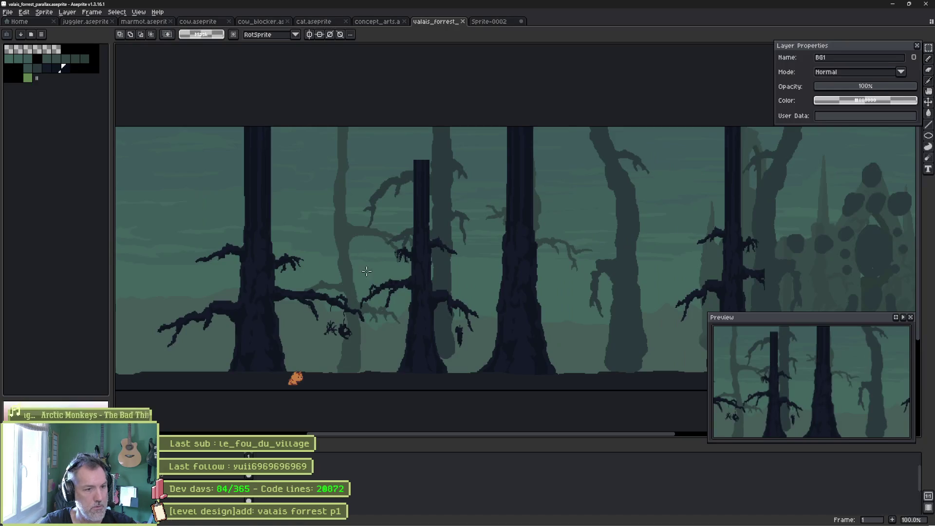
left_click_drag(333, 331, 392, 300)
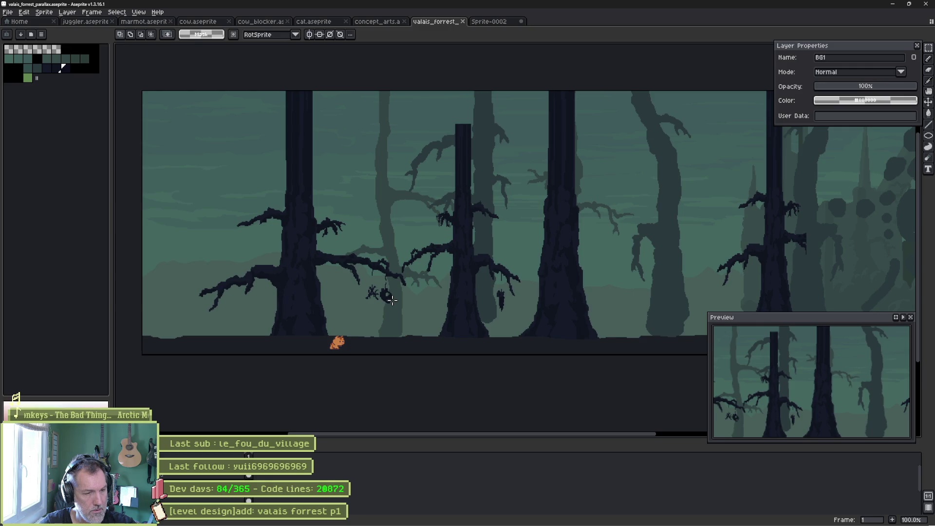
scroll(394, 262, "up", 3)
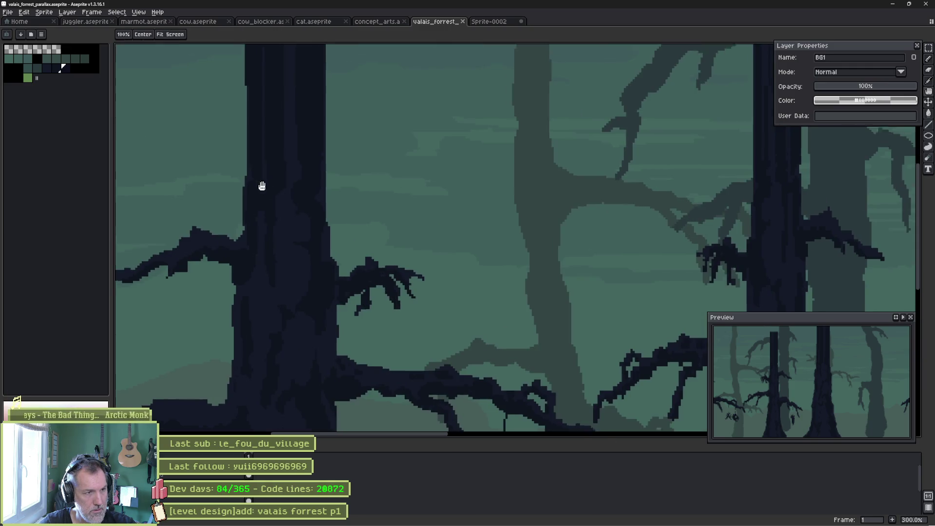
scroll(500, 251, "down", 3)
left_click_drag(499, 250, 328, 242)
key("v")
left_click(336, 250)
key("b")
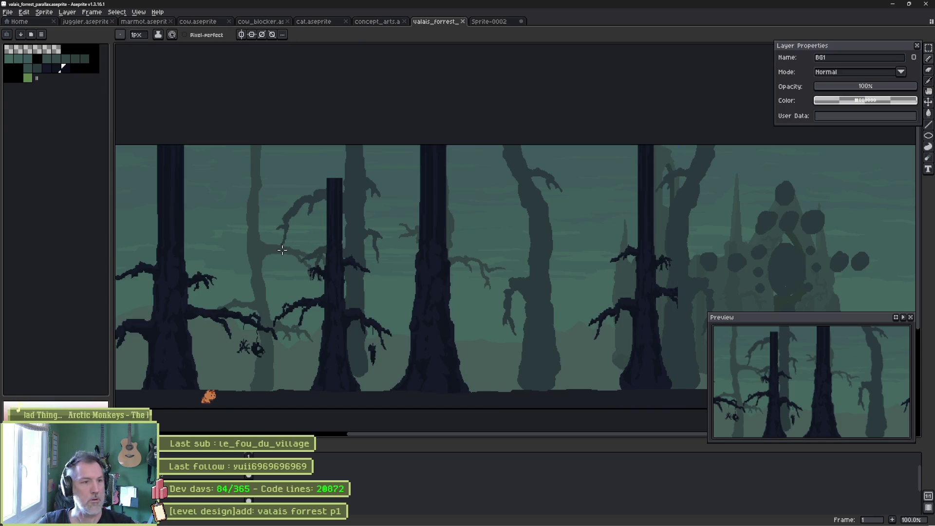
- Marquee the area above the BG1 trunks and delete it, leaving flat-topped stumps
key("m")
mouse_move(143, 124)
left_mouse_down()
mouse_move(526, 179)
mouse_move(707, 230)
mouse_move(712, 242)
left_mouse_up()
key("ctrl+d")
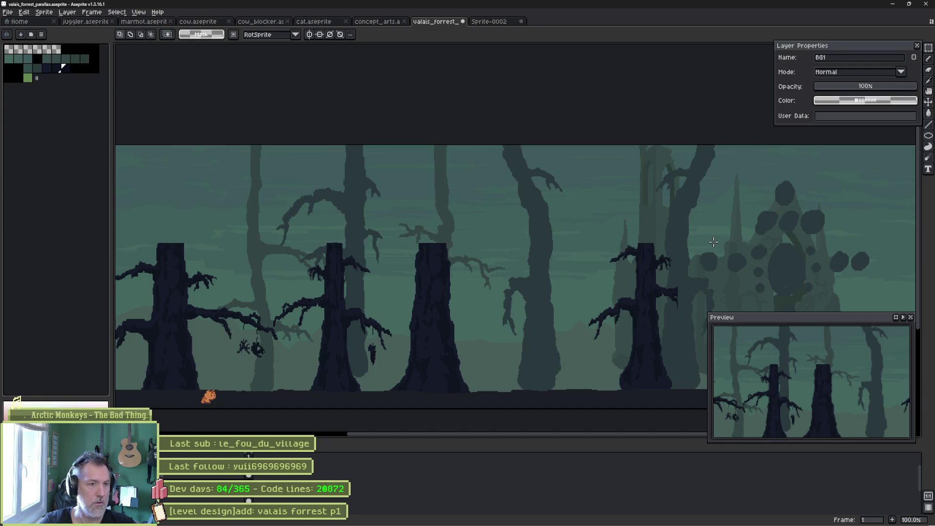
scroll(171, 255, "up", 1)
left_click_drag(171, 255, 366, 236)
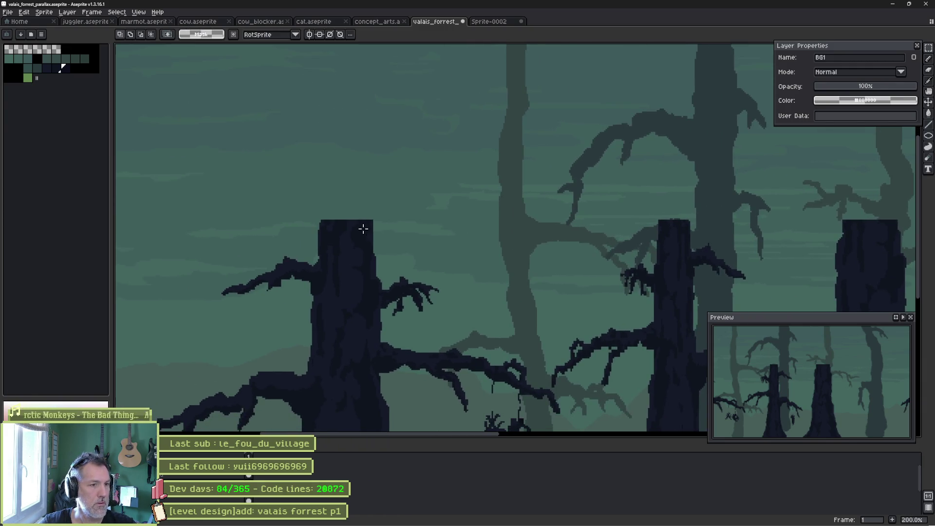
key("b")
scroll(357, 225, "up", 1)
scroll(336, 214, "up", 13)
scroll(334, 210, "down", 3)
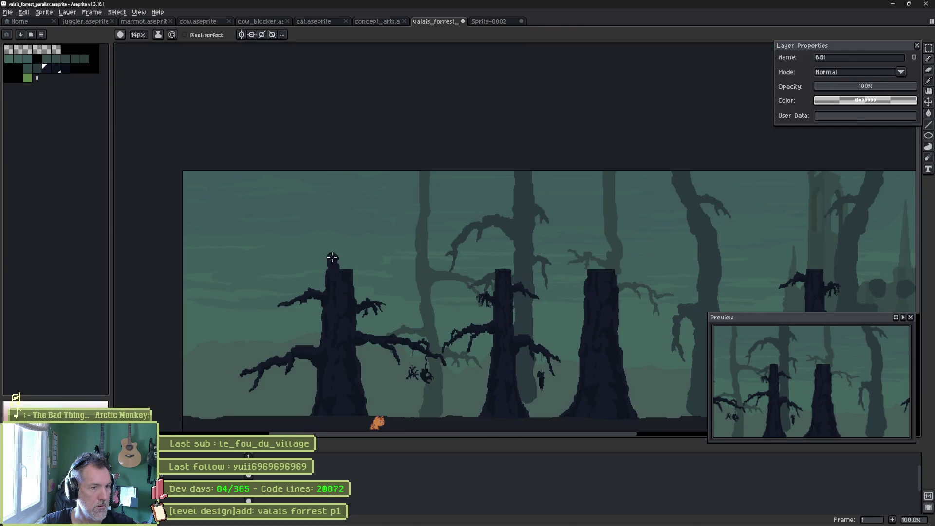
- Repaint the left, middle and right BG1 trunks up to the top edge, darkening the right trunk's edge
mouse_move(329, 232)
left_mouse_down()
mouse_move(340, 171)
mouse_move(347, 269)
left_mouse_up()
left_click_drag(348, 200, 349, 173)
left_click_drag(336, 219, 335, 226)
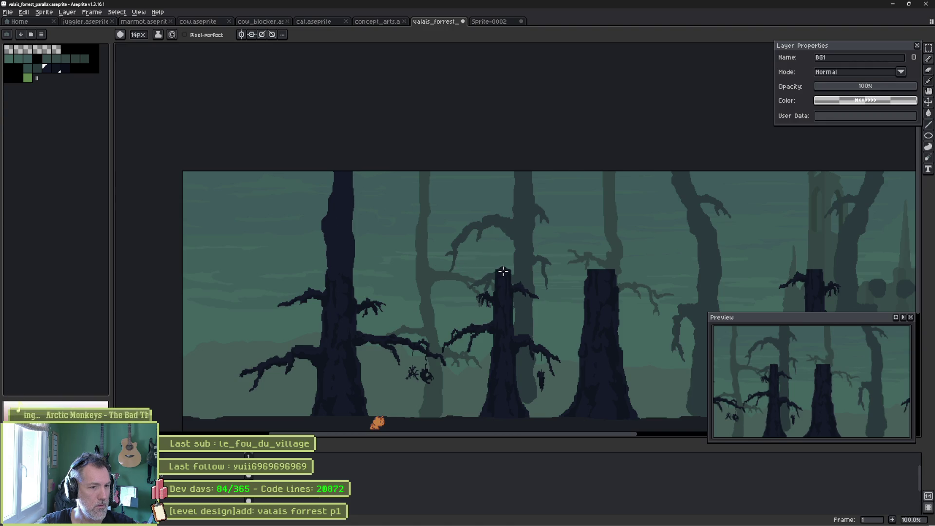
mouse_move(501, 267)
left_mouse_down()
mouse_move(492, 188)
mouse_move(505, 265)
left_mouse_up()
mouse_move(591, 270)
left_mouse_down()
mouse_move(601, 174)
mouse_move(612, 222)
mouse_move(607, 269)
mouse_move(611, 253)
left_mouse_up()
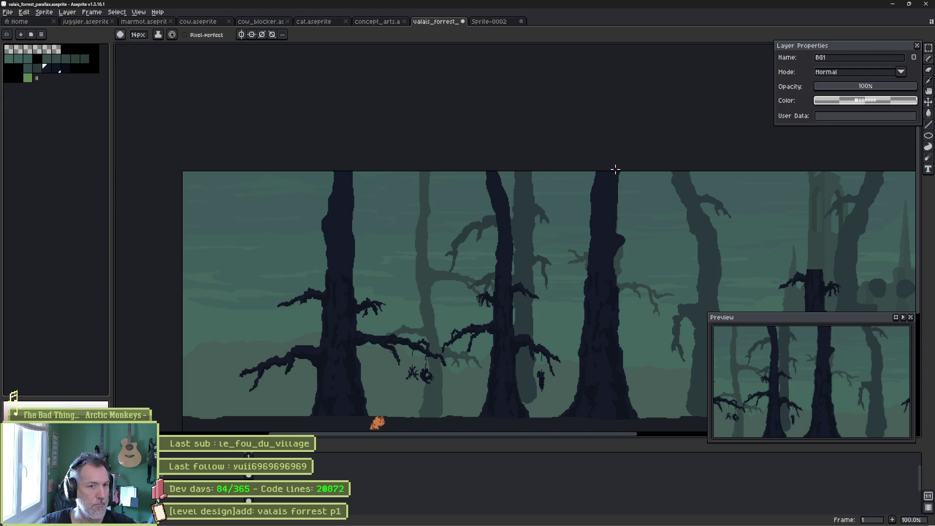
scroll(672, 211, "right", 5)
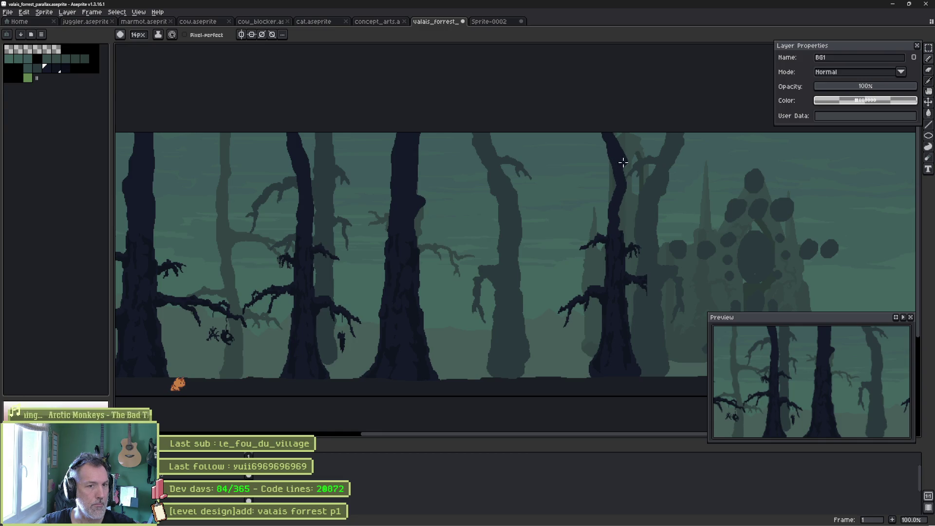
left_click_drag(629, 189, 619, 218)
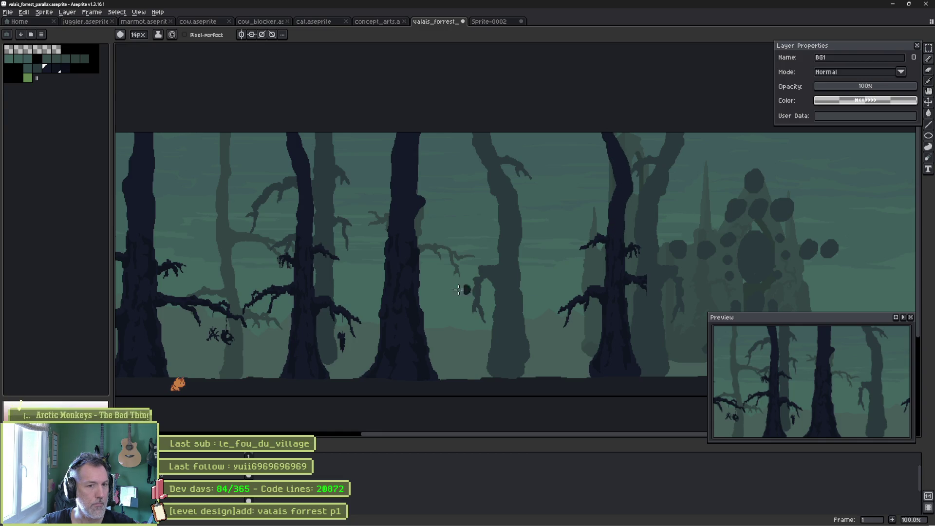
- Sample the trunk colour and paint three long new branches off the BG1 trunk
scroll(470, 290, "left", 5)
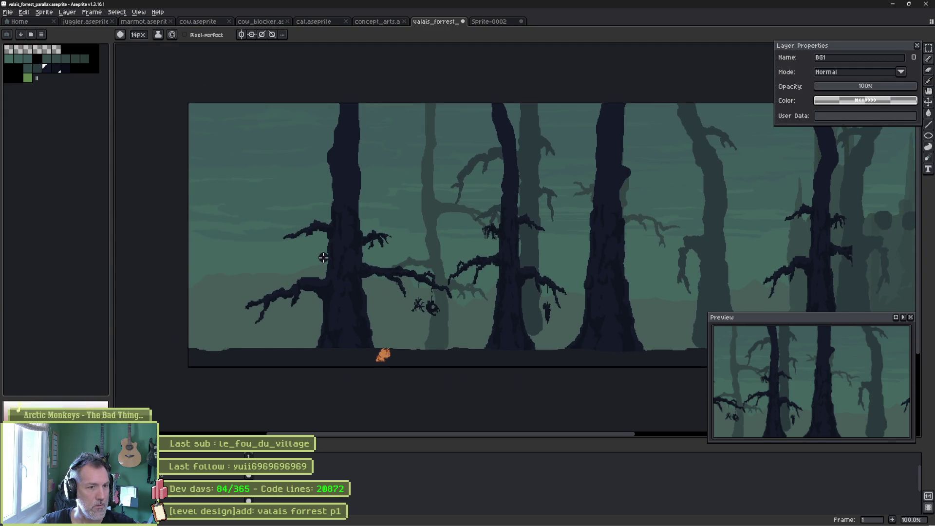
scroll(324, 258, "up", 1)
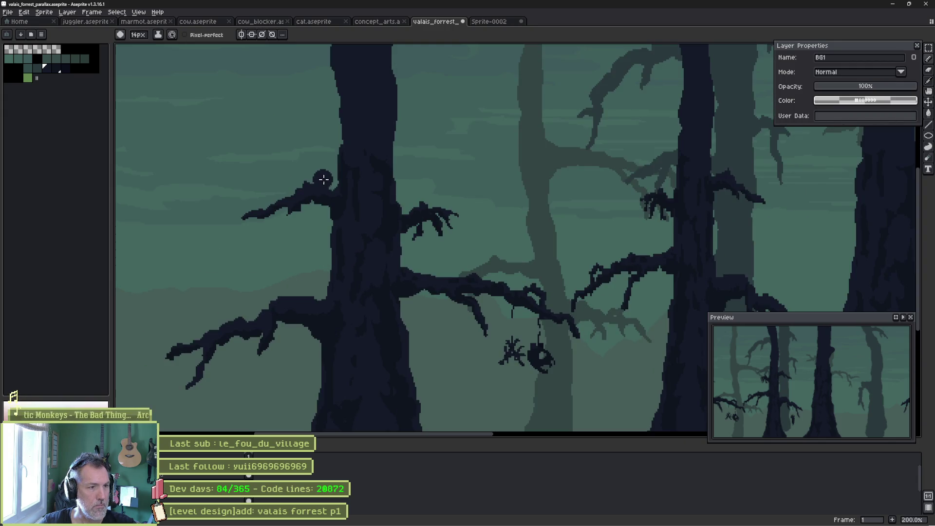
scroll(325, 179, "down", 1)
scroll(336, 195, "up", 2)
key("i")
left_click_drag(368, 109, 425, 223)
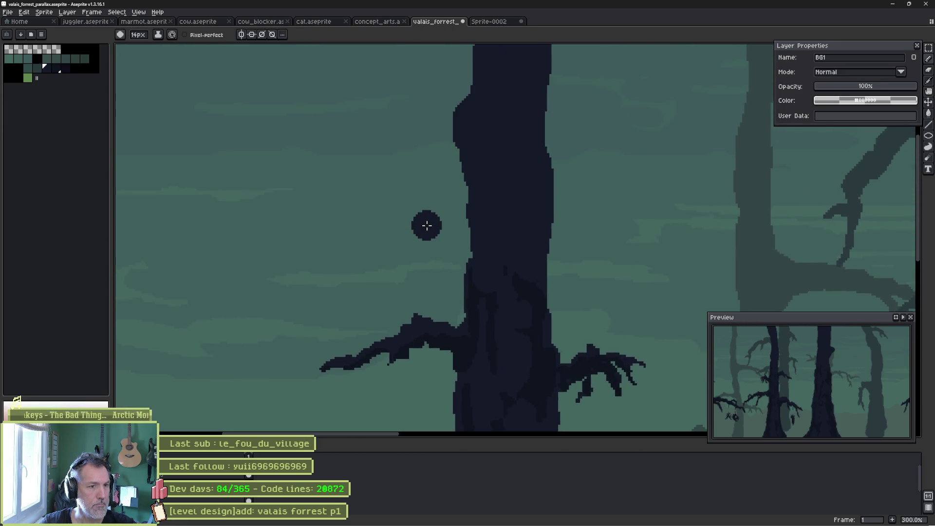
mouse_move(475, 180)
left_mouse_down()
mouse_move(303, 209)
mouse_move(273, 238)
left_mouse_up()
left_click_drag(304, 308, 301, 256)
mouse_move(533, 154)
left_mouse_down()
mouse_move(570, 173)
mouse_move(662, 194)
mouse_move(702, 250)
mouse_move(568, 215)
mouse_move(480, 251)
left_mouse_up()
left_click_drag(403, 221, 592, 224)
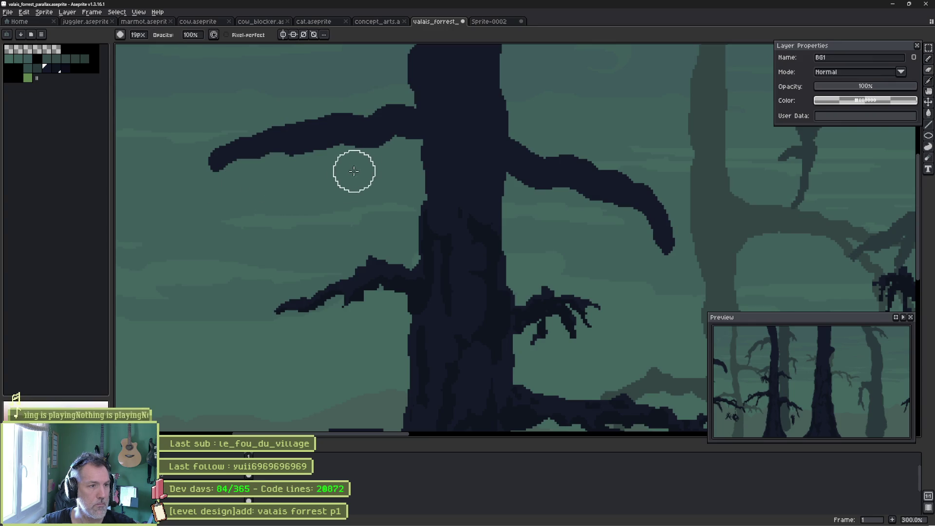
- Add a short branch stub, taper the right branch tip to a point and erase stray blobs
scroll(536, 203, "right", 5)
scroll(738, 217, "down", 1)
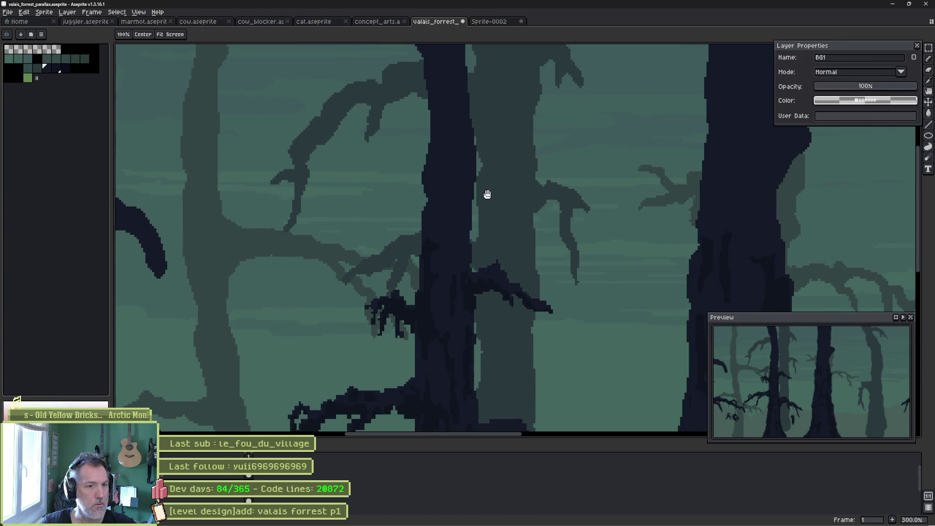
mouse_move(475, 193)
left_mouse_down()
mouse_move(554, 202)
mouse_move(447, 191)
mouse_move(356, 214)
mouse_move(341, 278)
mouse_move(376, 247)
left_mouse_up()
key("e")
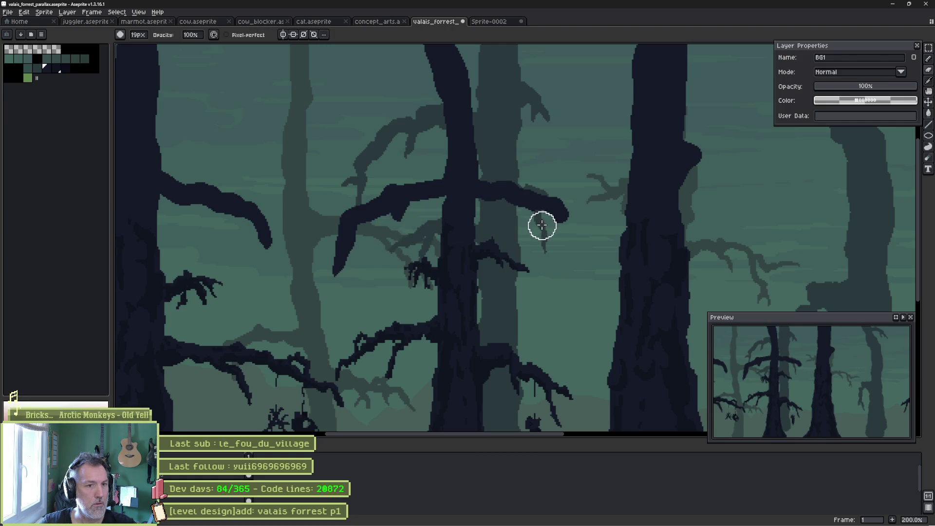
left_click_drag(568, 230, 577, 207)
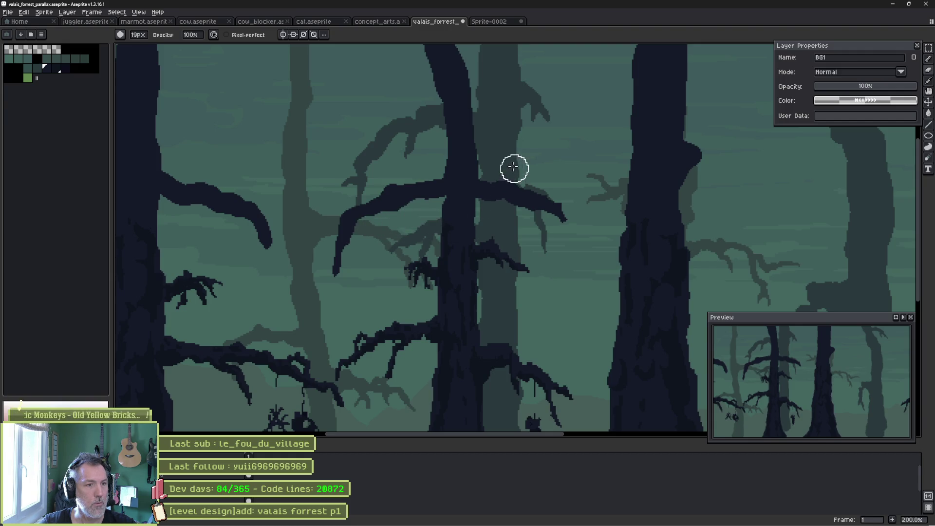
scroll(599, 192, "down", 1)
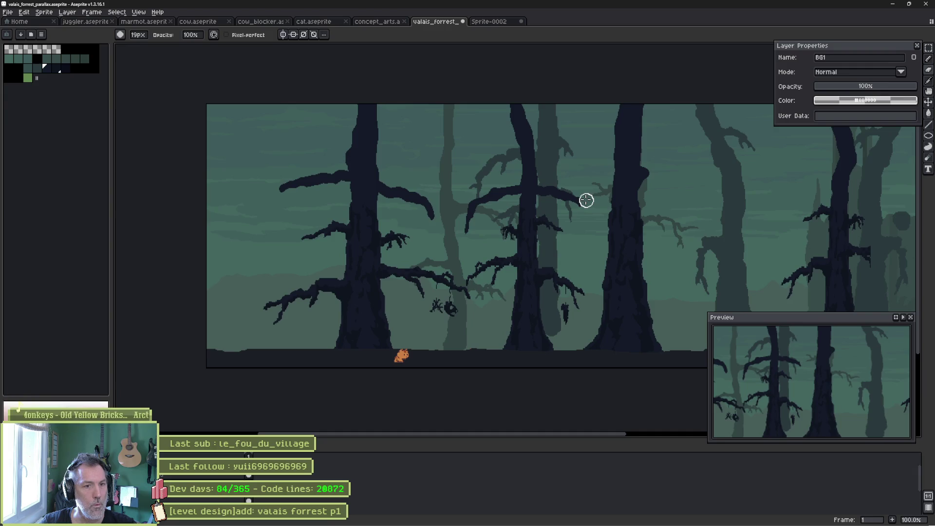
key("e")
scroll(586, 200, "up", 2)
mouse_move(484, 231)
left_mouse_down()
mouse_move(468, 223)
mouse_move(453, 236)
mouse_move(450, 226)
mouse_move(418, 226)
mouse_move(411, 246)
mouse_move(389, 259)
mouse_move(402, 274)
mouse_move(405, 345)
mouse_move(432, 268)
left_mouse_up()
key("e")
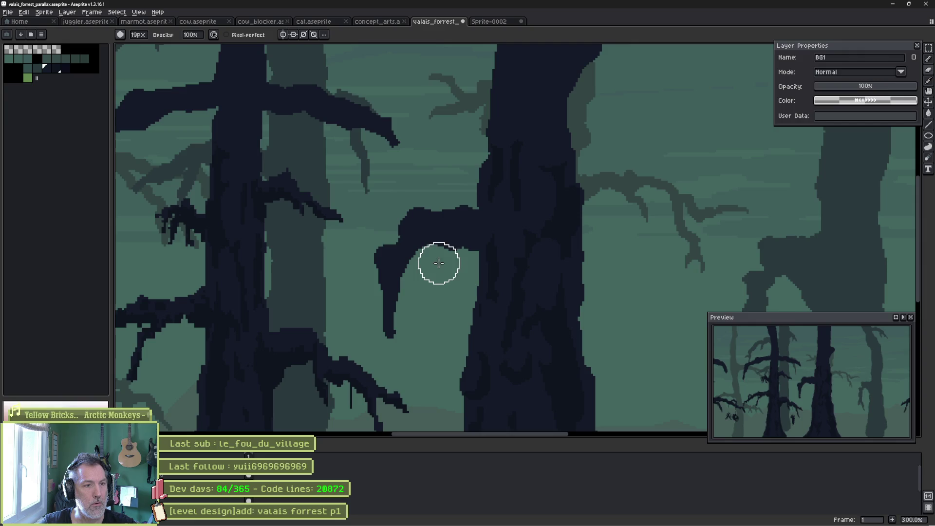
left_click_drag(396, 219, 395, 224)
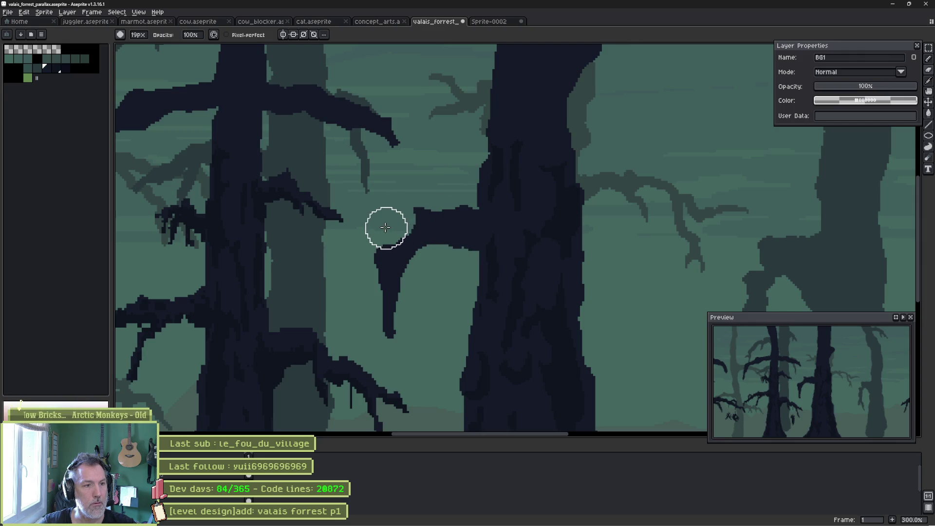
- Set the brush to 13px and eraser to 6px, then save the forest sprite and return to Godot
key("minus")
key("minus")
key("minus")
key("minus")
key("minus")
key("minus")
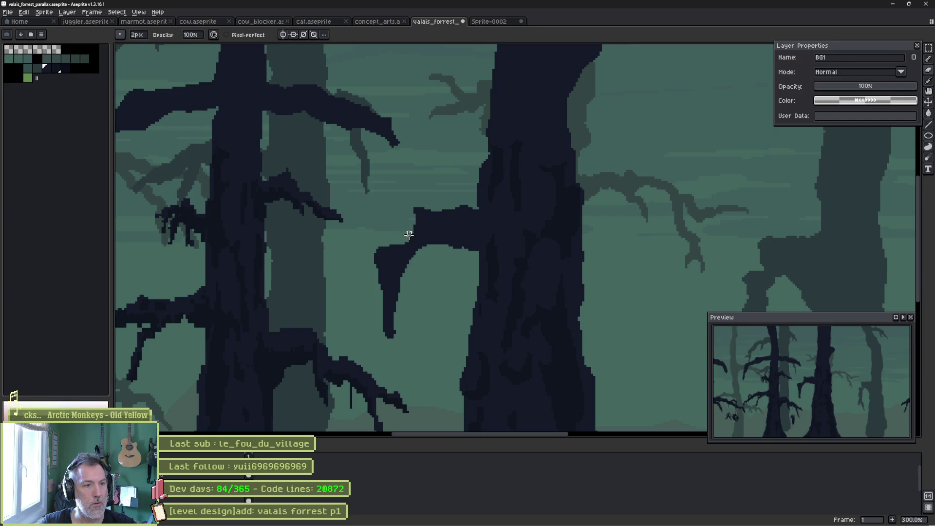
key("e")
key("minus")
scroll(415, 214, "down", 3)
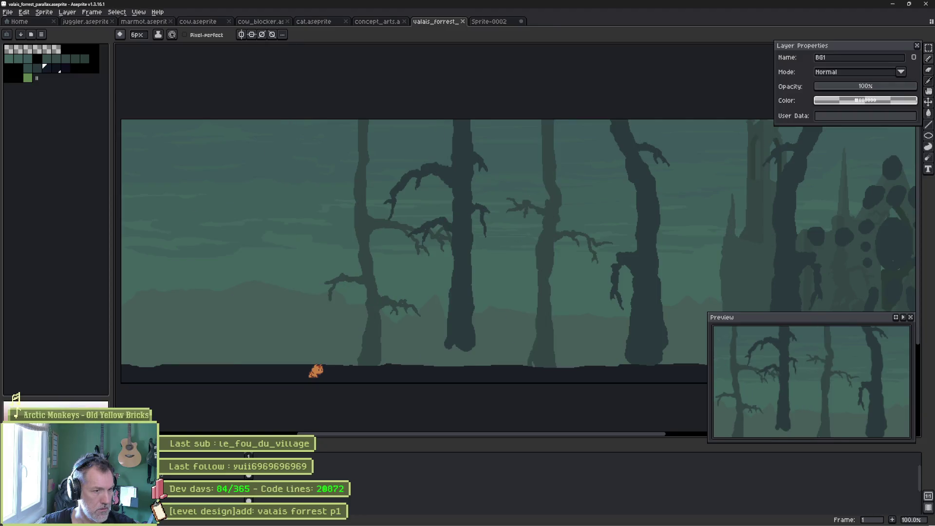
key("ctrl+s")
key("alt+Tab")
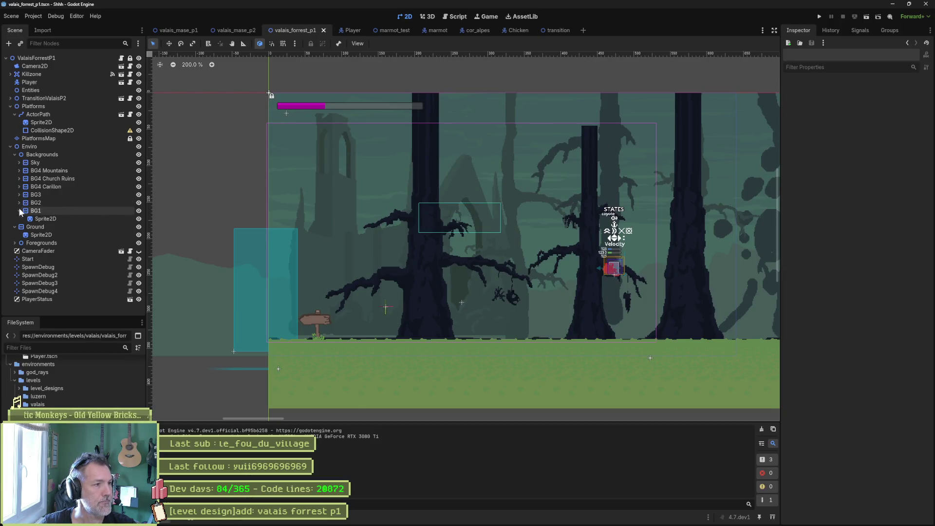
- Reimport the BG1 sprite's art and play-test the level, walking the cat right and left
left_click(56, 218)
left_click(855, 515)
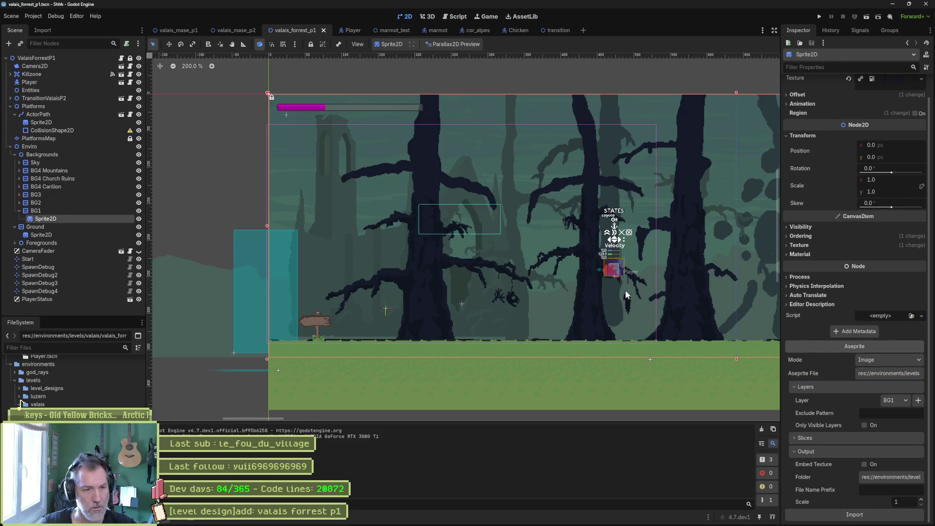
key("F6")
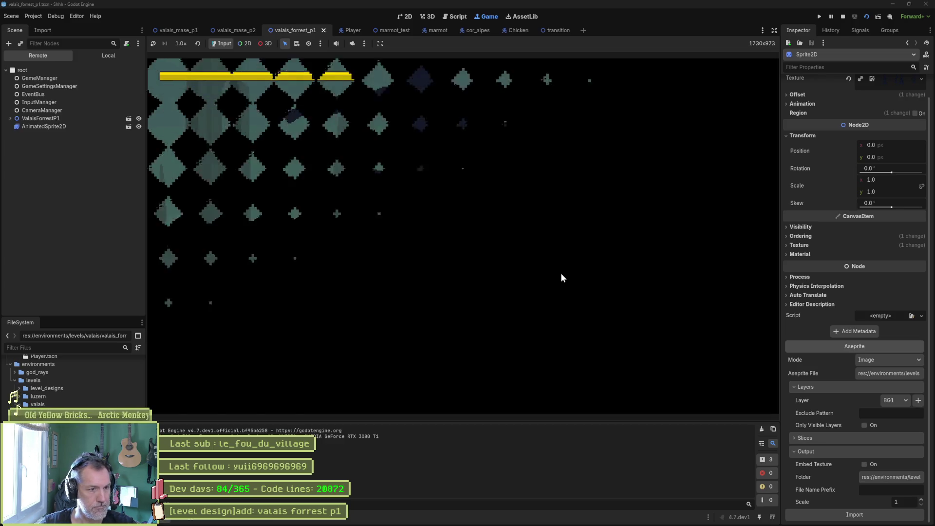
key("Right")
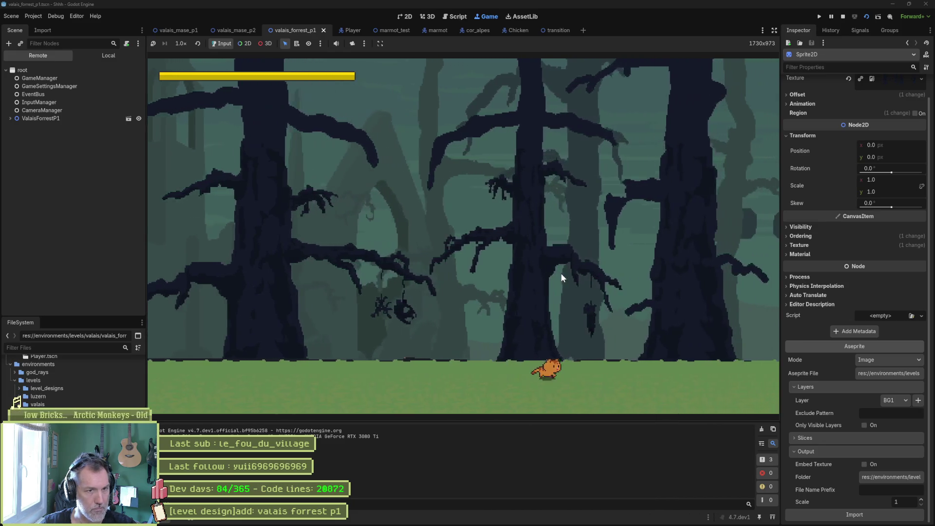
key("Left")
key("Left")
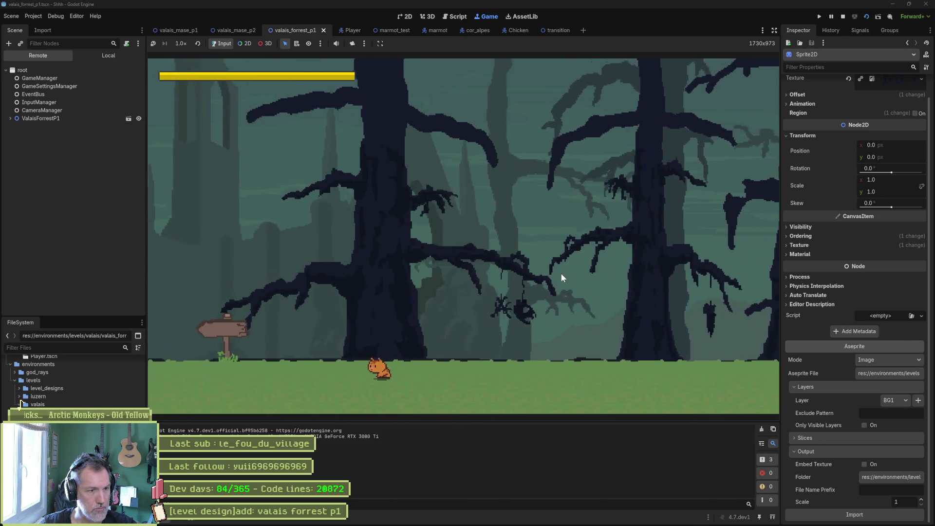
key("F8")
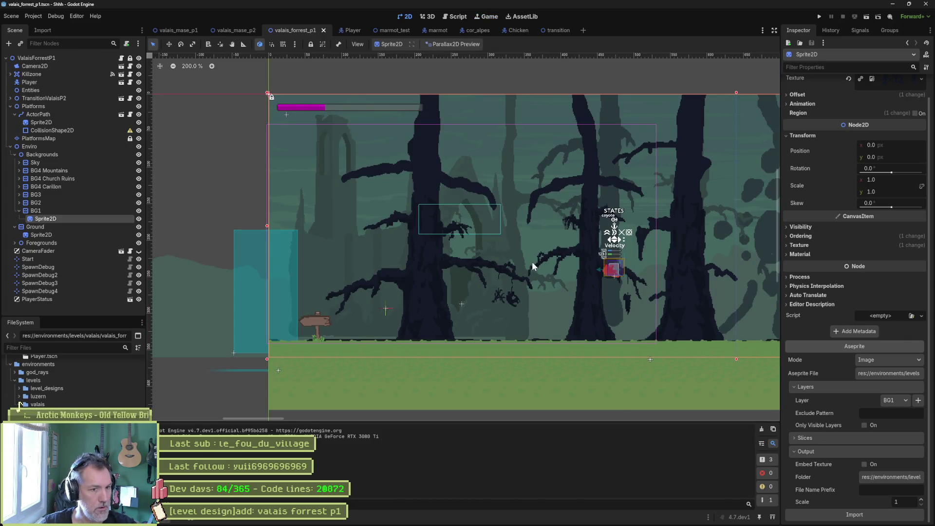
- Return to the forest artwork in Aseprite with the brush tool ready
key("alt+Tab")
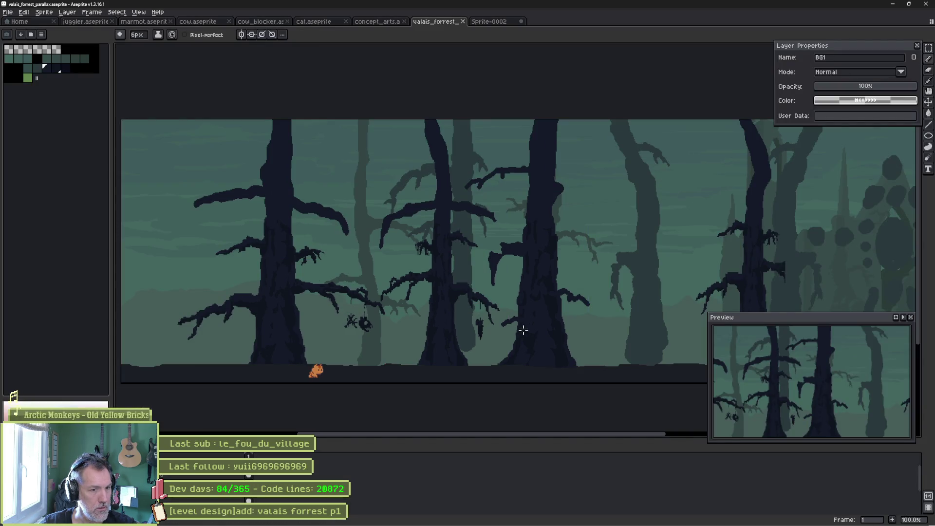
key("i")
key("b")
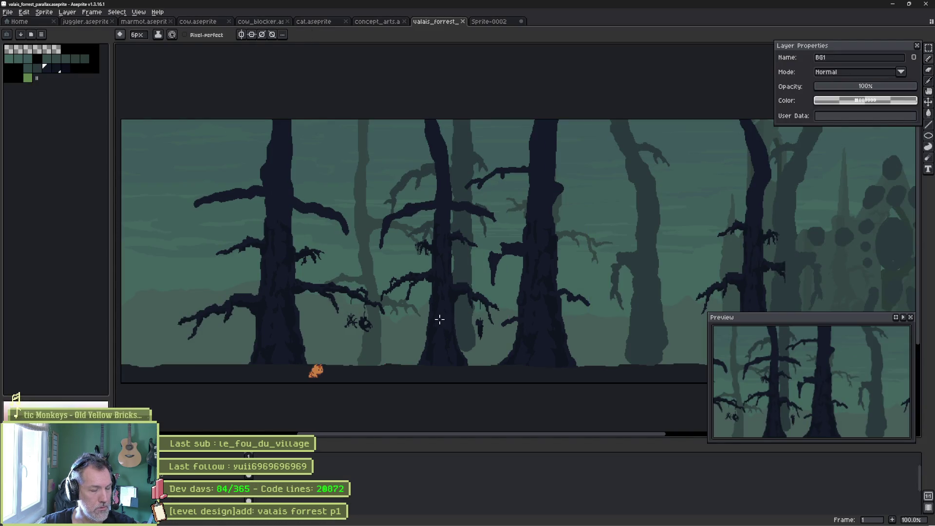
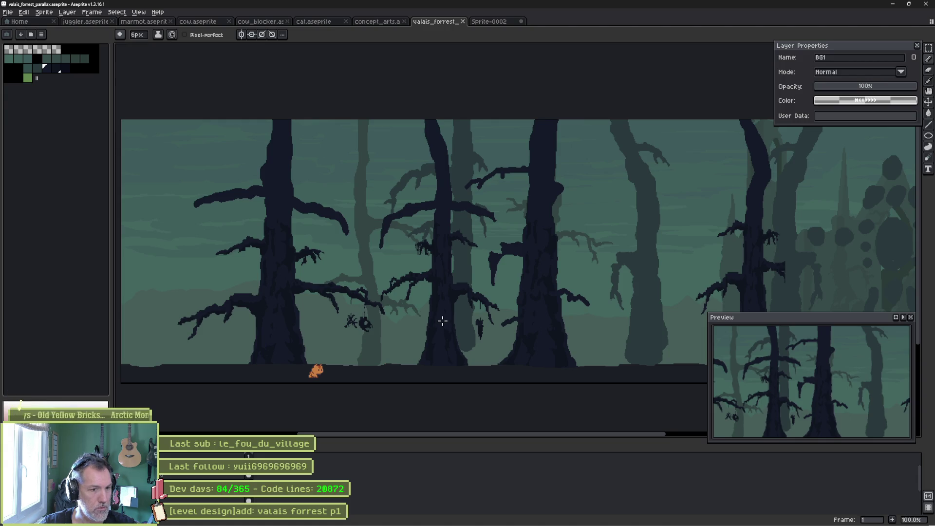
- Paint a tall, thin dark spire trunk on the left side of layer BG1
scroll(251, 324, "up", 3)
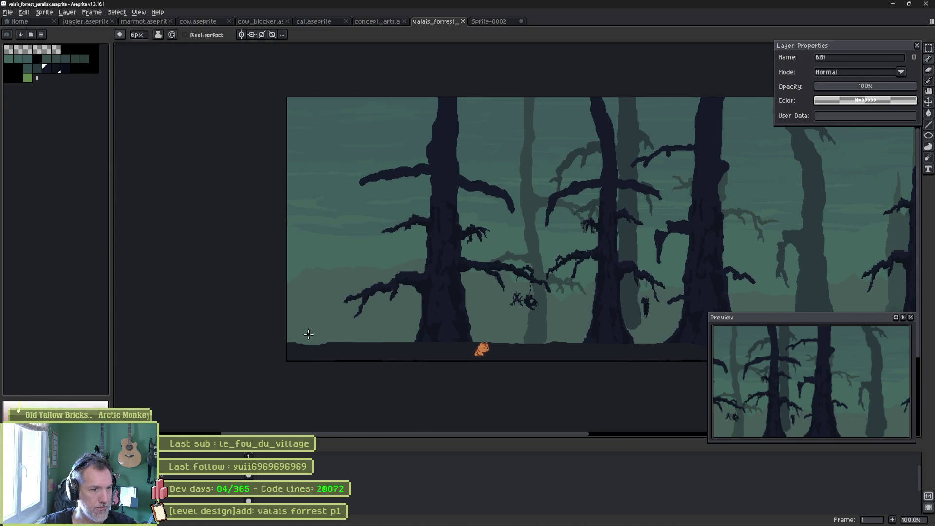
left_click_drag(315, 361, 319, 321)
mouse_move(301, 368)
left_mouse_down()
mouse_move(364, 364)
mouse_move(328, 312)
mouse_move(344, 287)
mouse_move(318, 309)
mouse_move(328, 255)
mouse_move(313, 309)
mouse_move(330, 126)
mouse_move(343, 257)
left_mouse_up()
scroll(330, 125, "down", 1)
left_click_drag(342, 319, 333, 251)
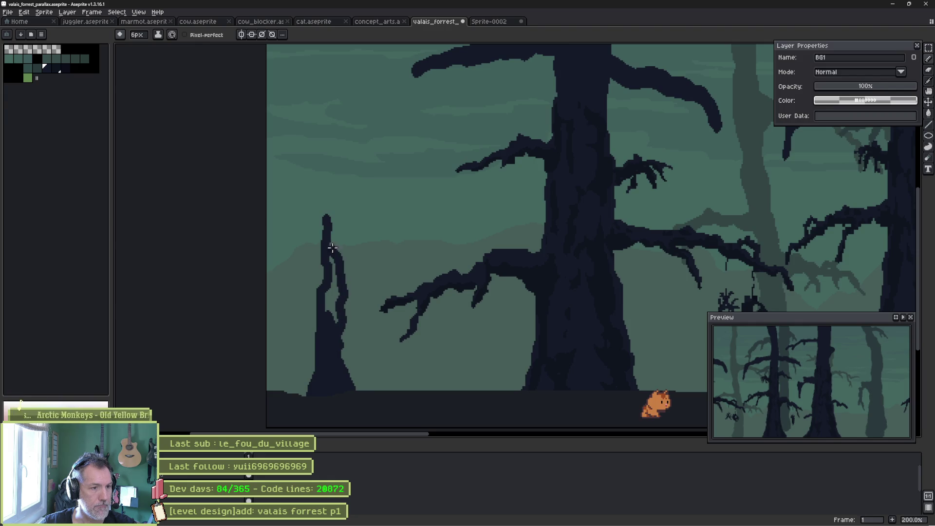
mouse_move(336, 197)
left_mouse_down()
mouse_move(329, 147)
mouse_move(330, 262)
left_mouse_up()
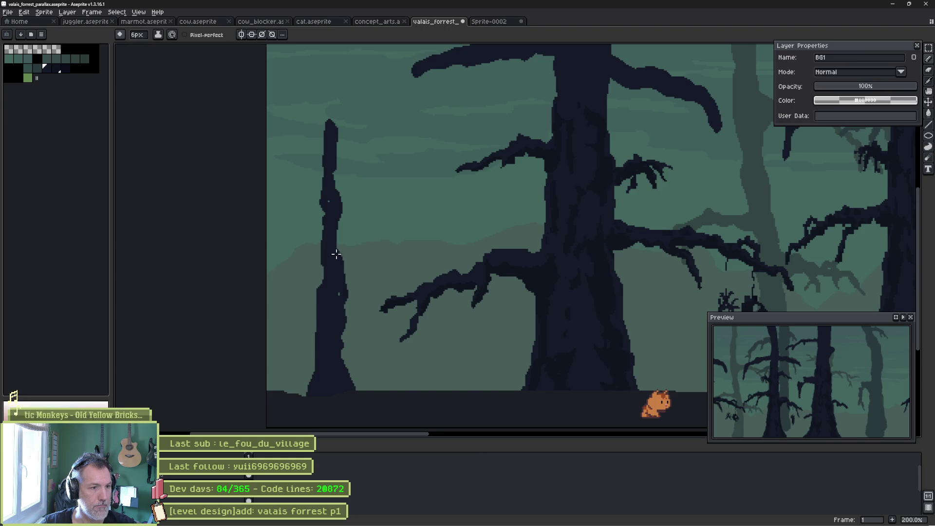
- Add twisted branches to the spire and a curled twig, trimming the branch edges with the Eraser
scroll(341, 301, "up", 2)
mouse_move(347, 273)
left_mouse_down()
mouse_move(356, 263)
mouse_move(200, 312)
mouse_move(282, 299)
mouse_move(288, 317)
left_mouse_up()
mouse_move(313, 356)
left_mouse_down()
mouse_move(321, 233)
mouse_move(495, 273)
mouse_move(347, 253)
left_mouse_up()
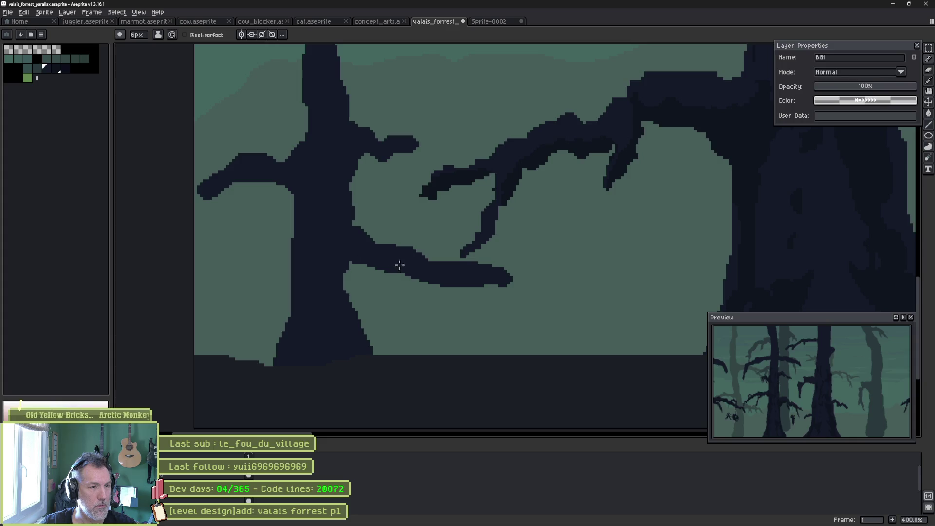
key("e")
left_click_drag(472, 279, 496, 288)
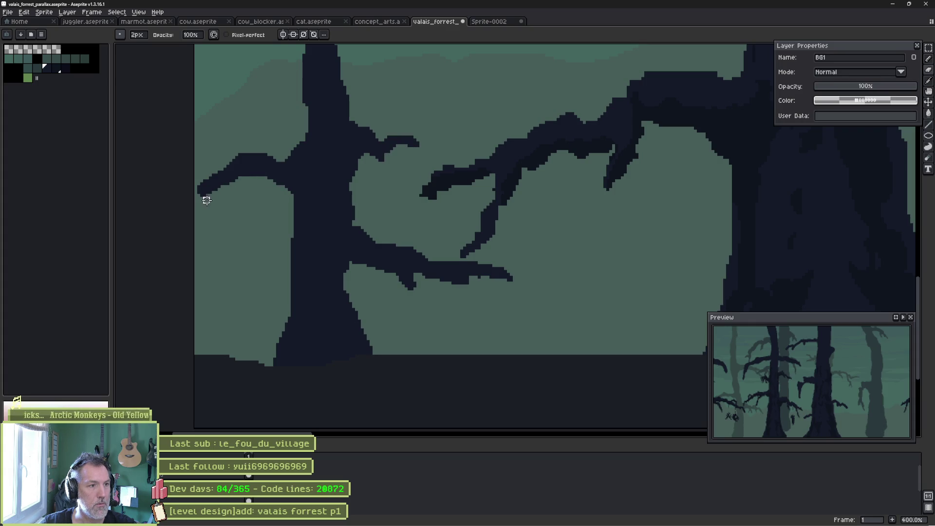
key("b")
left_click_drag(235, 196, 232, 223)
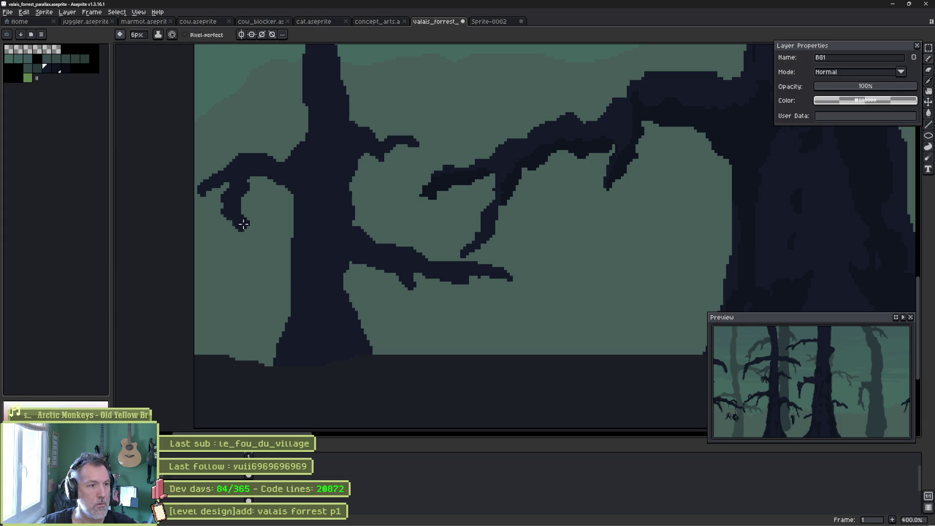
key("e")
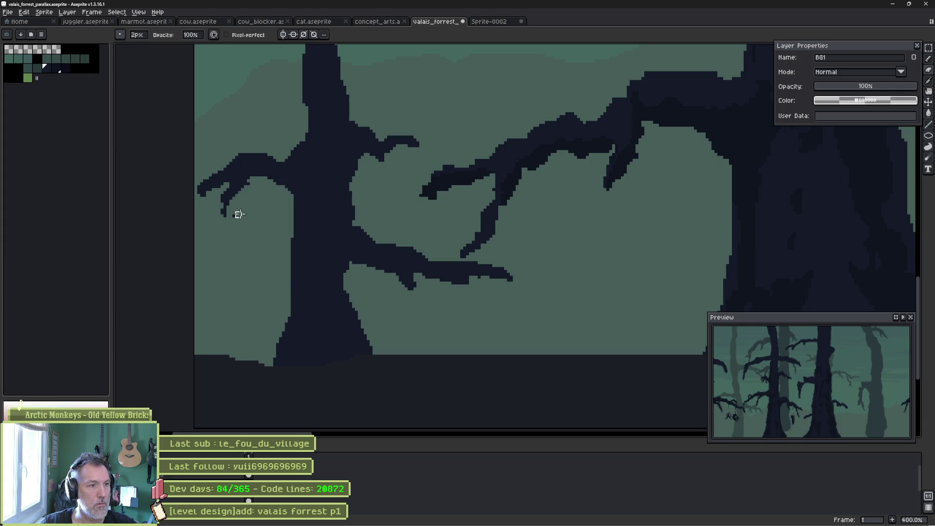
- Zoom out to check the new dead tree against the whole forest background
scroll(273, 204, "down", 2)
left_click_drag(319, 273, 341, 190)
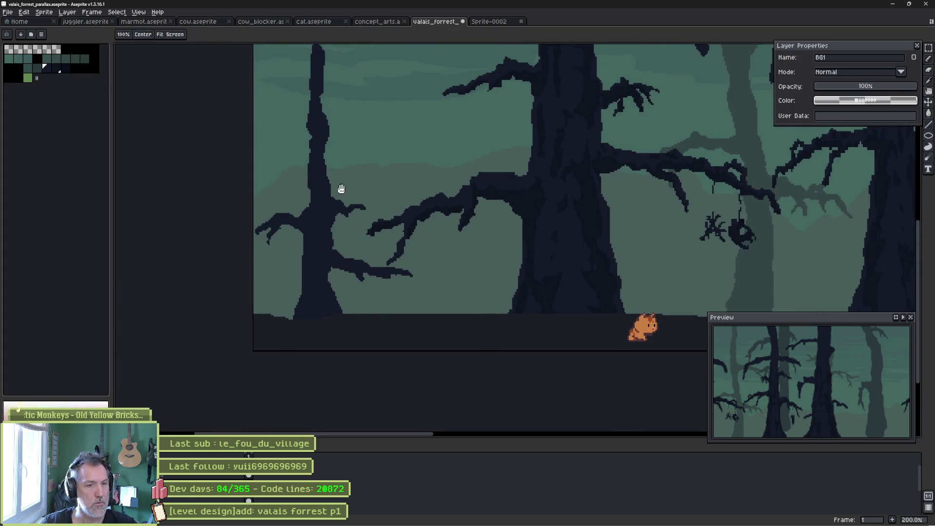
left_click_drag(461, 186, 407, 236)
scroll(406, 249, "down", 1)
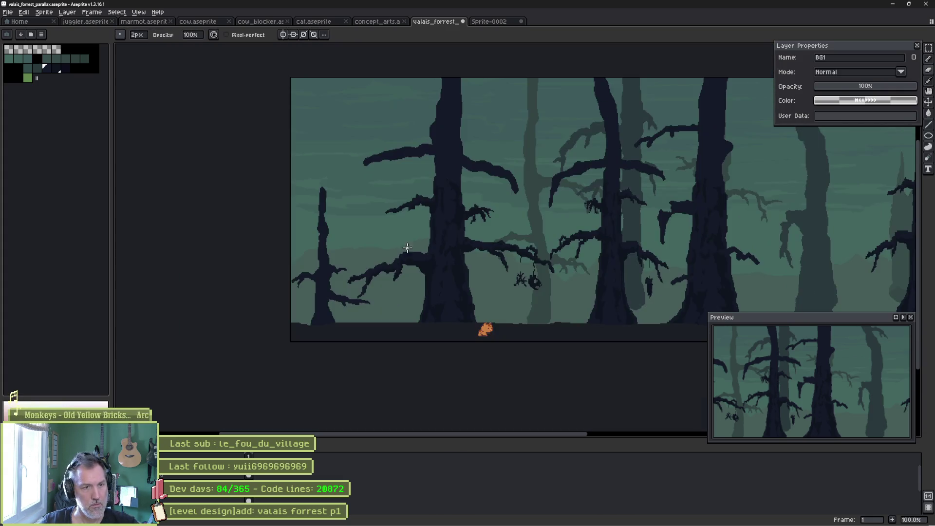
key("alt+Tab")
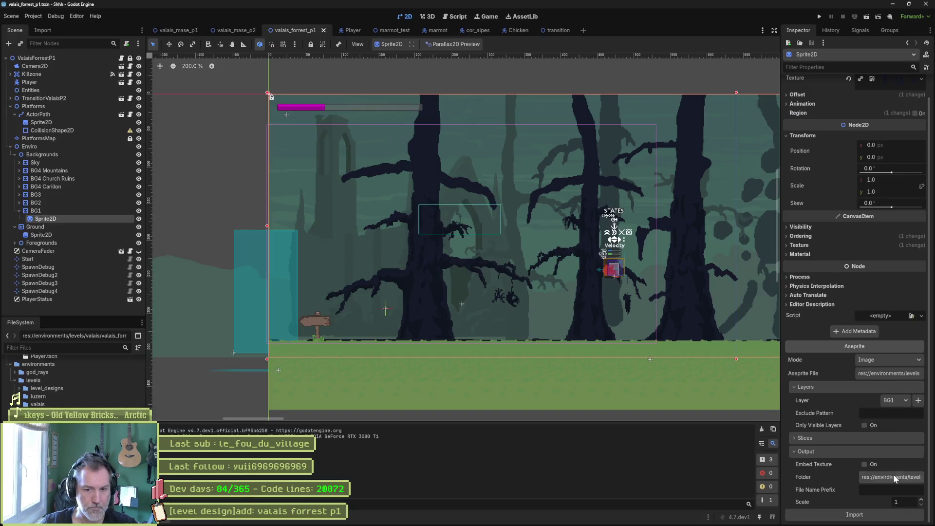
- Reimport BG1's Sprite2D, test-run the scene with F6, stop it with F8, and return to Aseprite
left_click(868, 518)
key("F6")
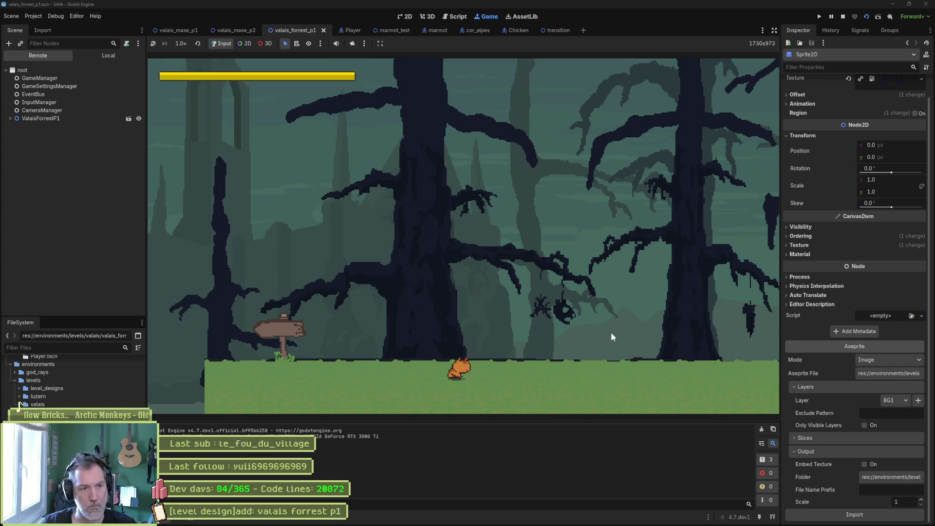
key("F8")
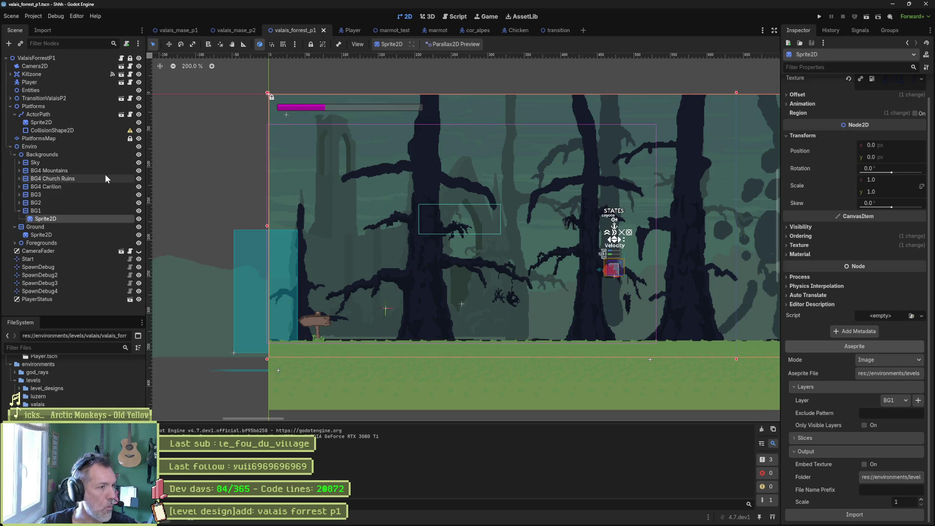
mouse_move(516, 524)
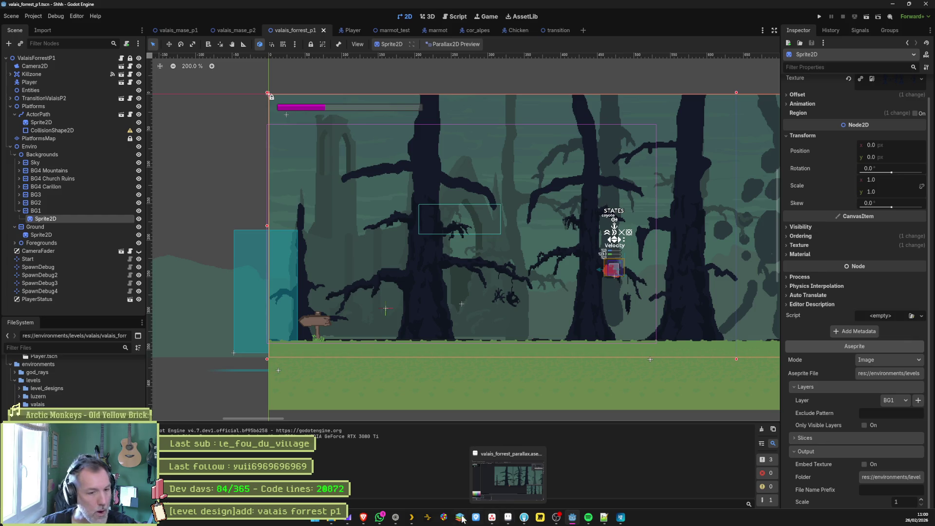
left_click(515, 522)
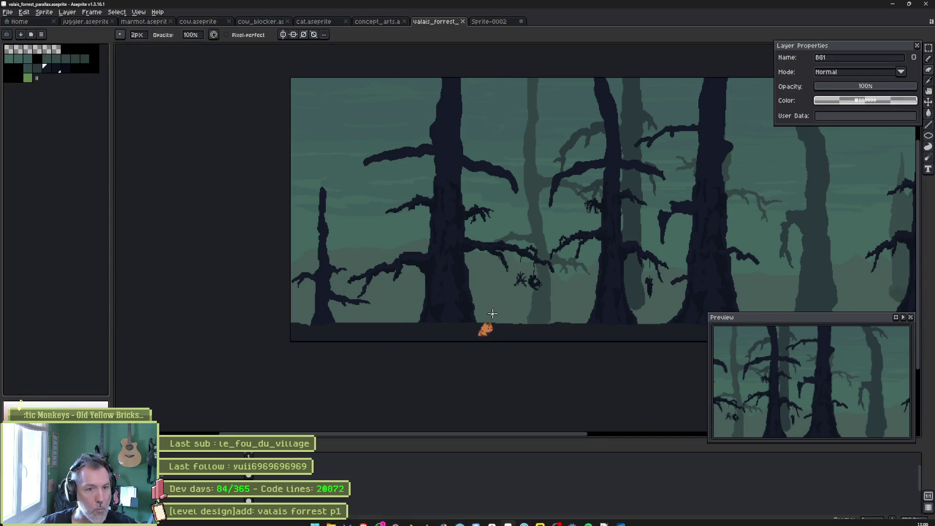
- Lasso the tree in front of the ruins and move it to the right
scroll(495, 307, "down", 1)
key("q")
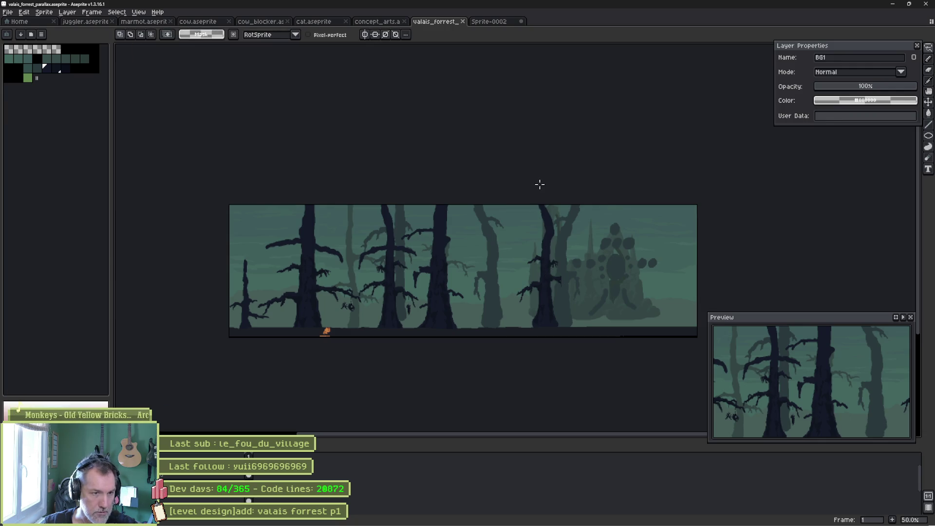
mouse_move(609, 200)
left_mouse_down()
mouse_move(520, 358)
mouse_move(501, 205)
left_mouse_up()
mouse_move(559, 272)
left_mouse_down()
mouse_move(574, 292)
mouse_move(606, 297)
left_mouse_up()
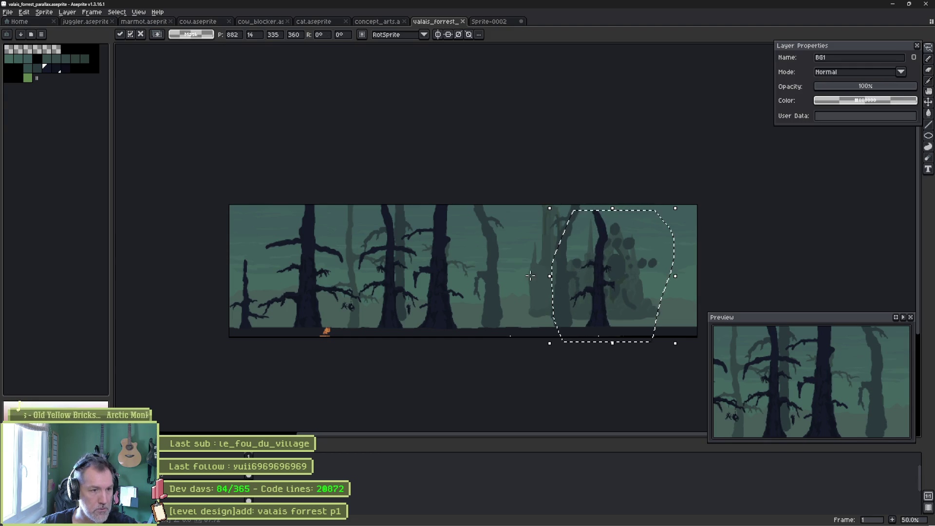
left_click(347, 213)
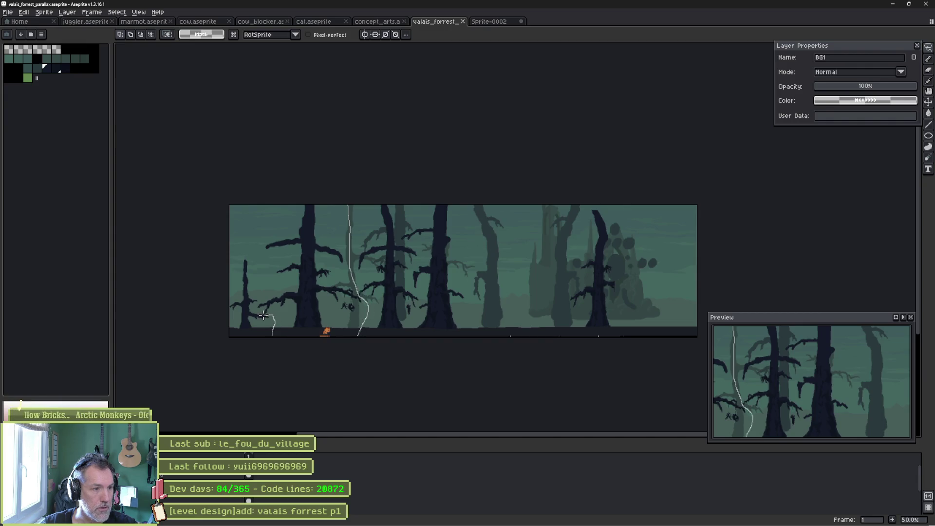
- Lasso the left tree, move it near the right edge, and commit its position
left_click_drag(257, 241, 347, 183)
mouse_move(288, 266)
left_mouse_down()
mouse_move(606, 274)
mouse_move(671, 292)
mouse_move(640, 286)
left_mouse_up()
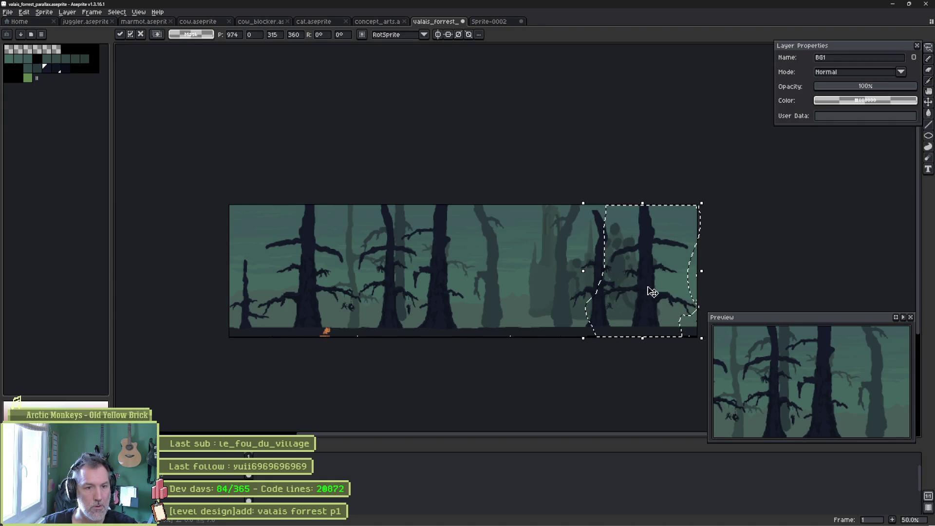
left_click_drag(653, 295, 653, 296)
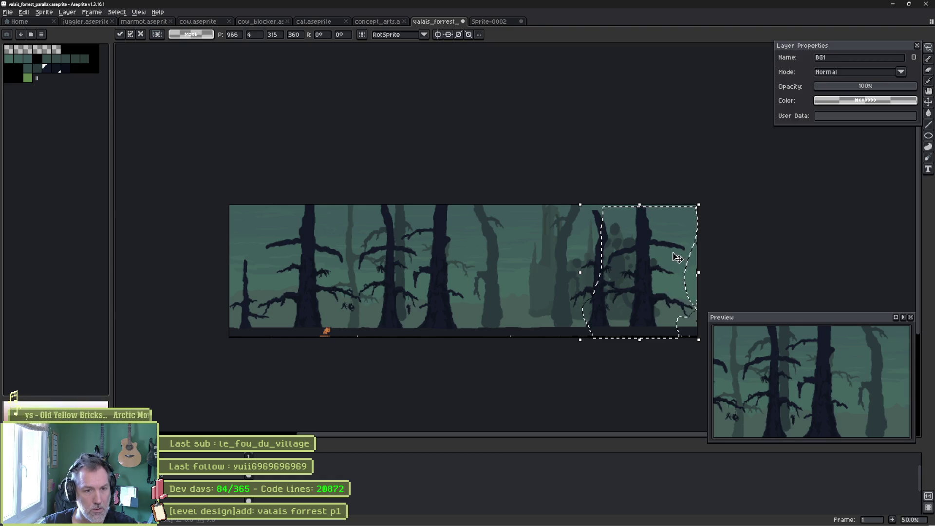
key("ctrl+d")
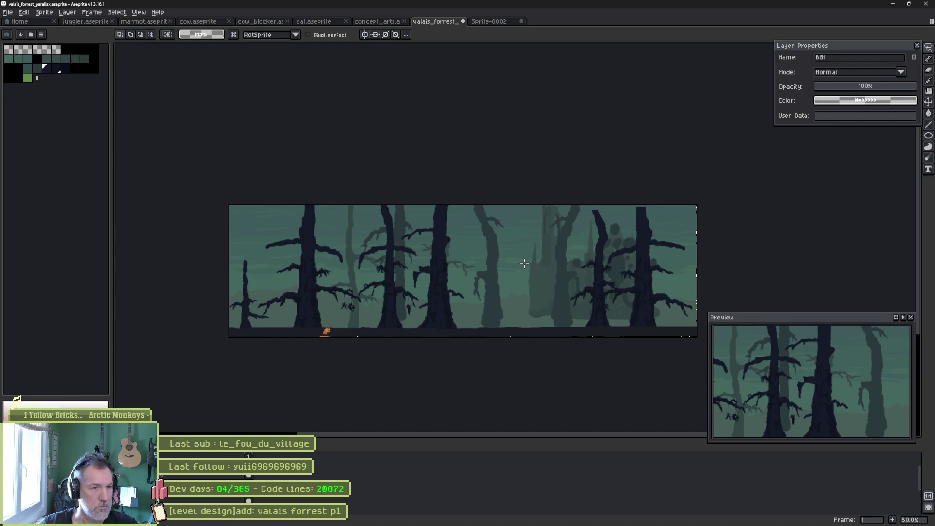
key("alt+Tab")
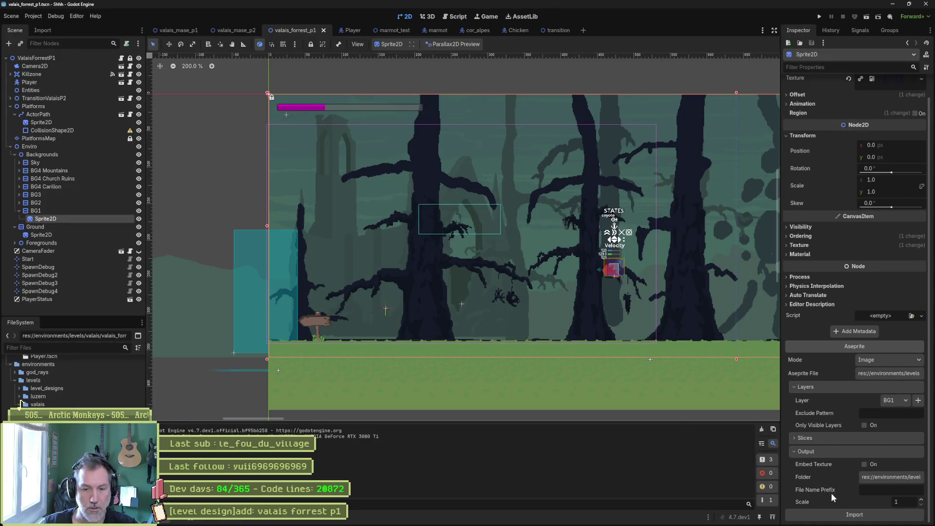
- Reimport the forest background, select BG4 Church Ruins, and enable a parallax preview around the ruins
left_click(839, 514)
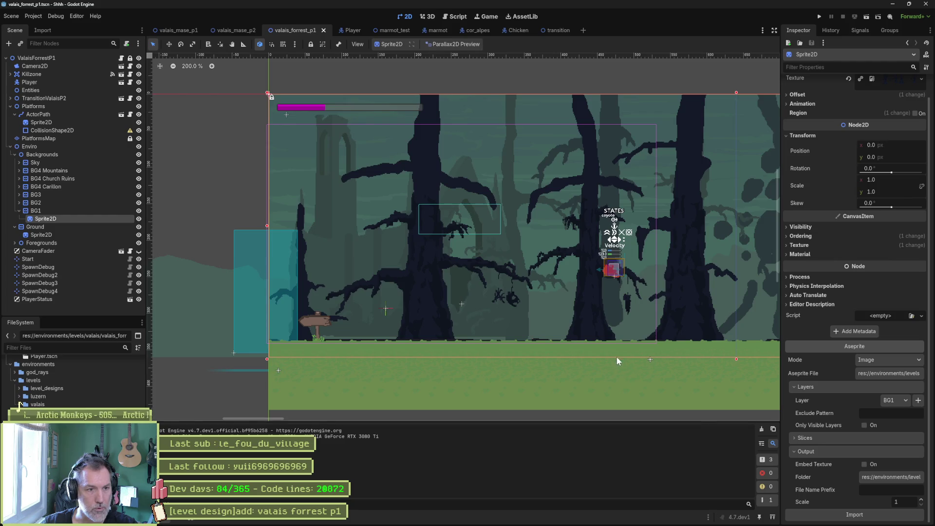
scroll(607, 329, "down", 4)
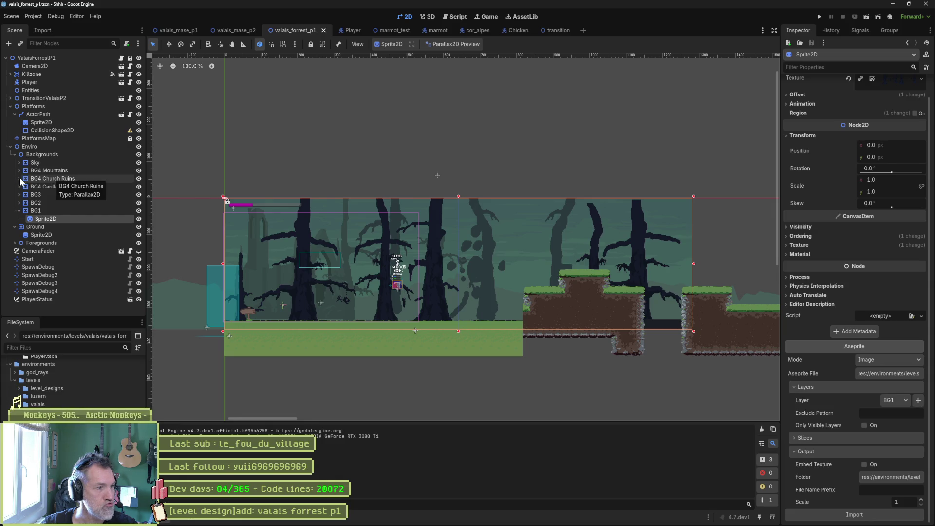
left_click(32, 182)
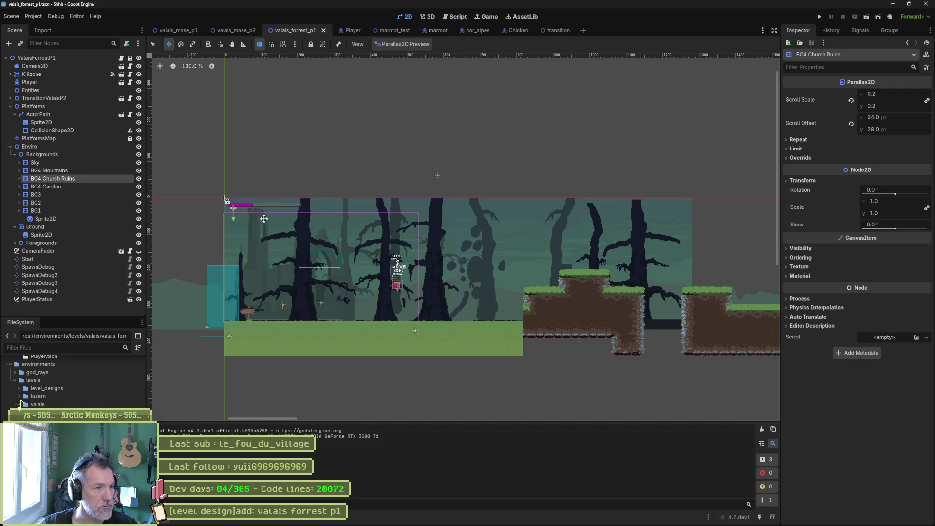
left_click_drag(242, 208, 453, 214)
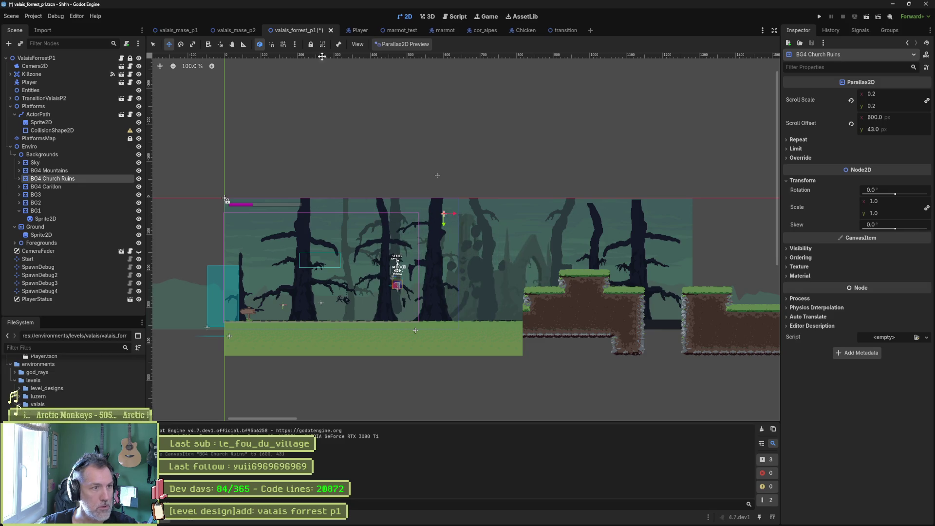
left_click(415, 44)
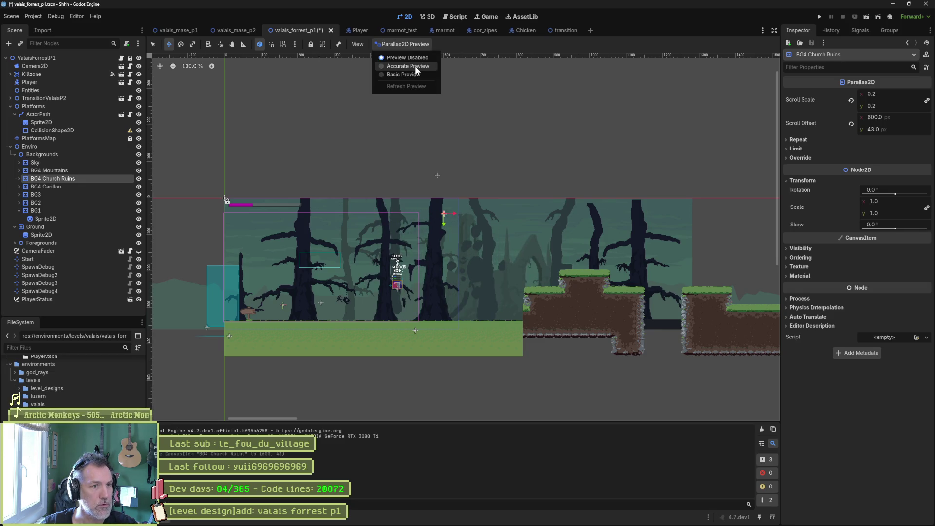
left_click(415, 65)
mouse_move(362, 219)
left_mouse_down()
mouse_move(392, 196)
mouse_move(503, 189)
left_mouse_up()
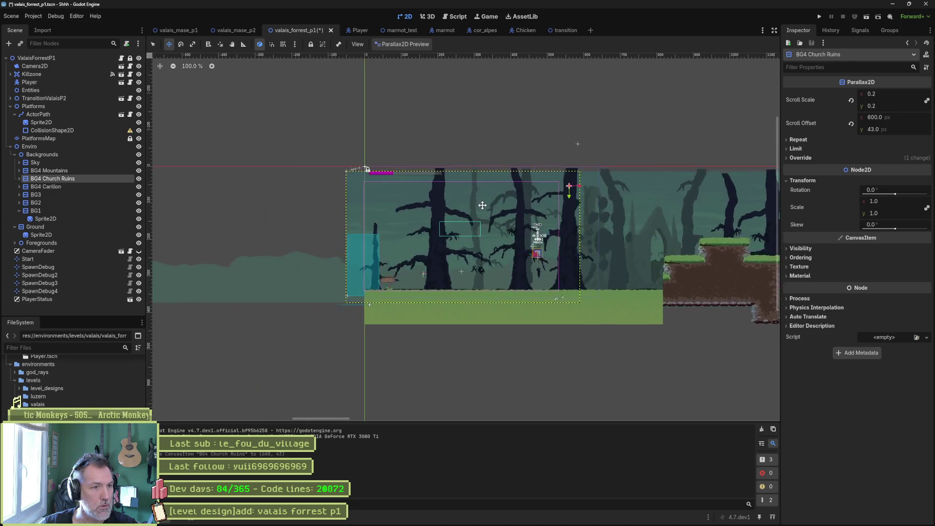
scroll(489, 211, "up", 3)
mouse_move(532, 218)
left_mouse_down()
mouse_move(514, 201)
mouse_move(201, 194)
mouse_move(742, 192)
mouse_move(150, 194)
left_mouse_up()
left_click_drag(325, 197, 215, 202)
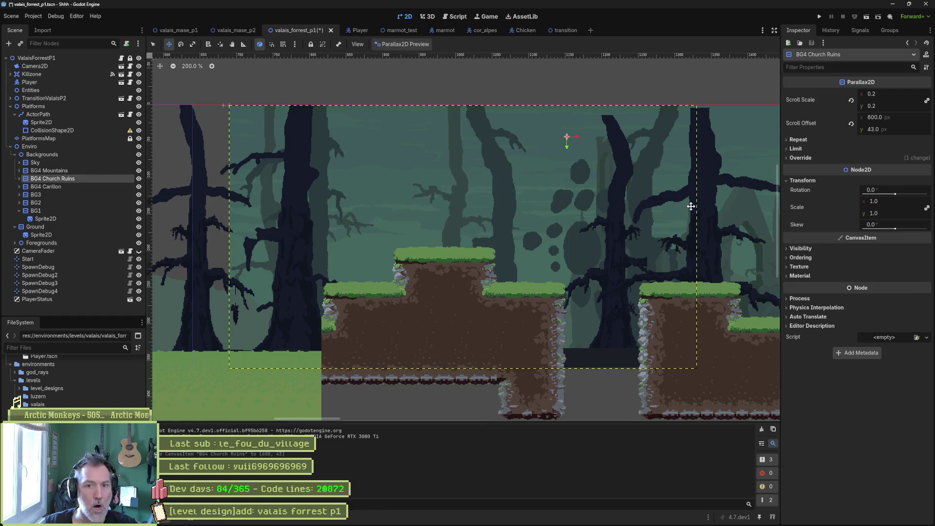
- Slide BG4 Church Ruins left, setting its Scroll Offset X to about 260 px
left_click_drag(580, 200, 578, 200)
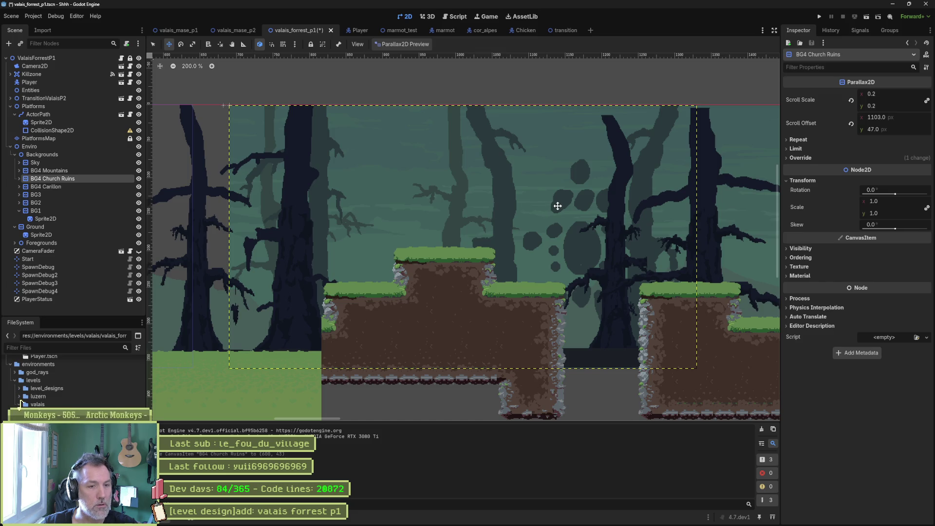
key("ctrl+z")
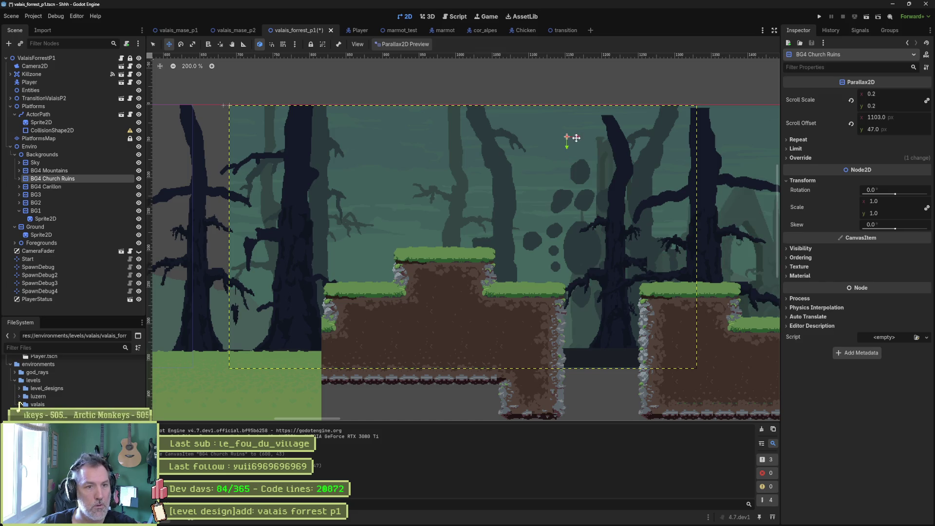
left_click_drag(576, 138, 562, 138)
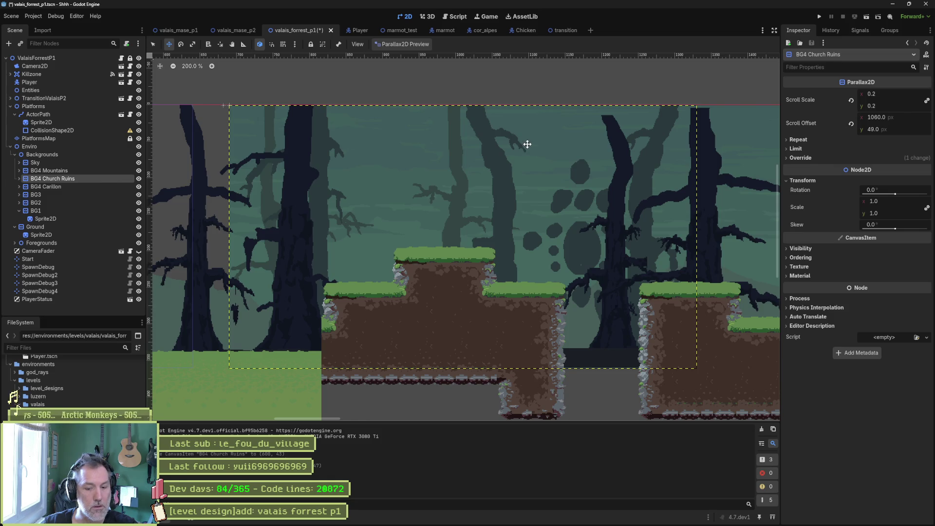
key("ctrl+z")
mouse_move(567, 136)
left_mouse_down()
mouse_move(314, 182)
mouse_move(580, 171)
mouse_move(2, 145)
mouse_move(455, 136)
mouse_move(194, 132)
mouse_move(269, 139)
left_mouse_up()
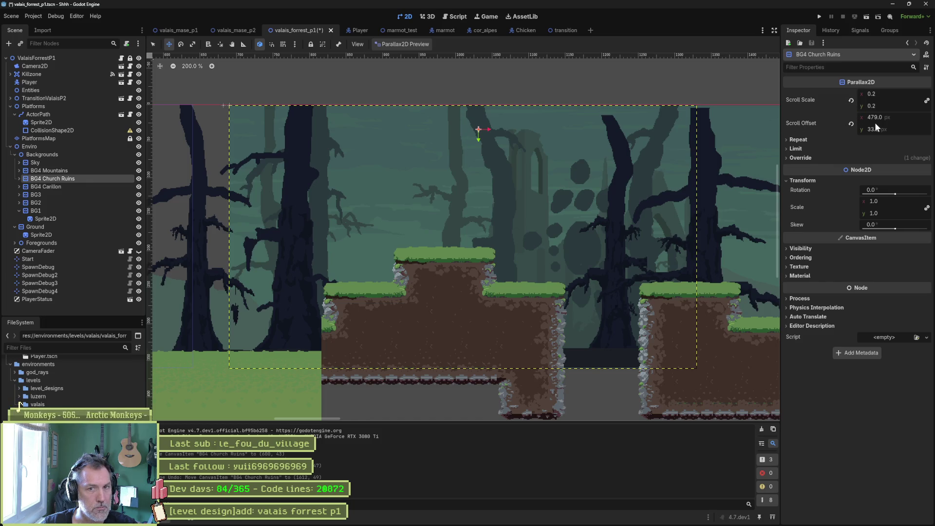
left_click_drag(896, 117, 789, 117)
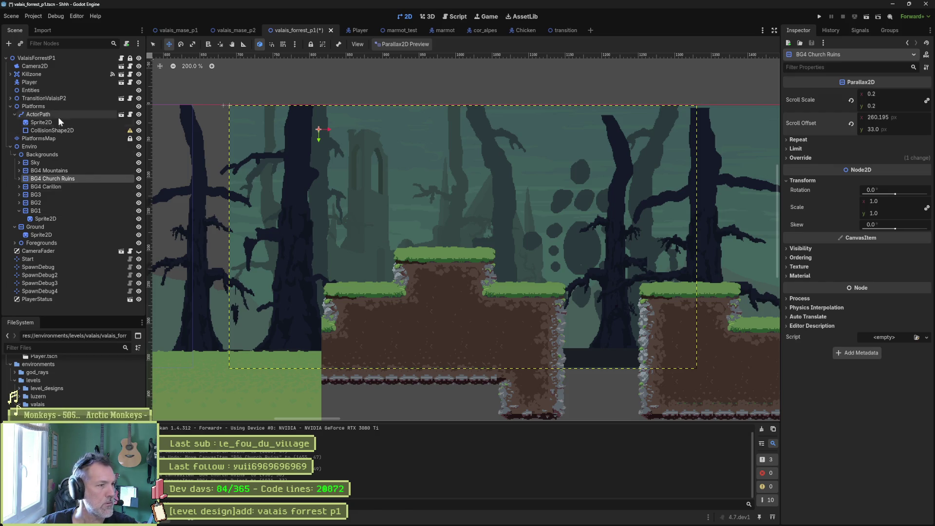
left_click(42, 138)
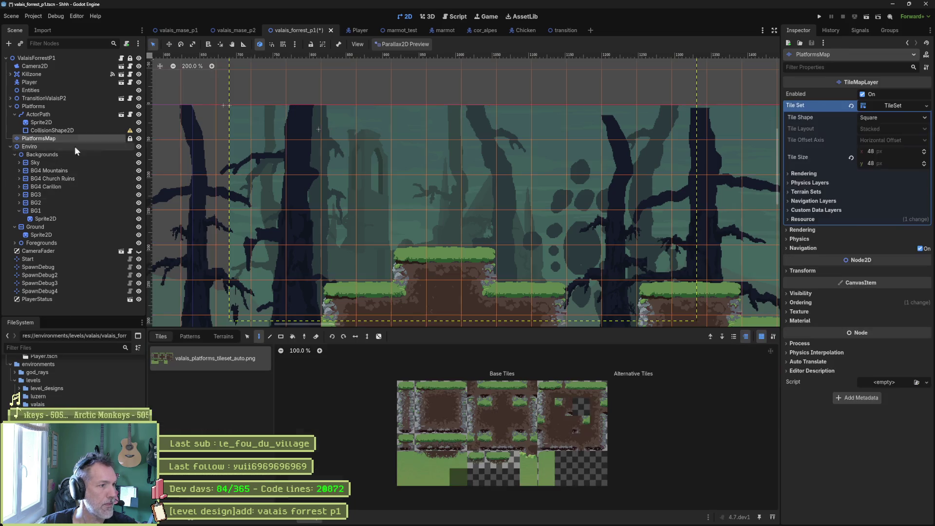
- Erase the old PlatformsMap tiles with the Terrains rectangle eraser
scroll(449, 150, "down", 4)
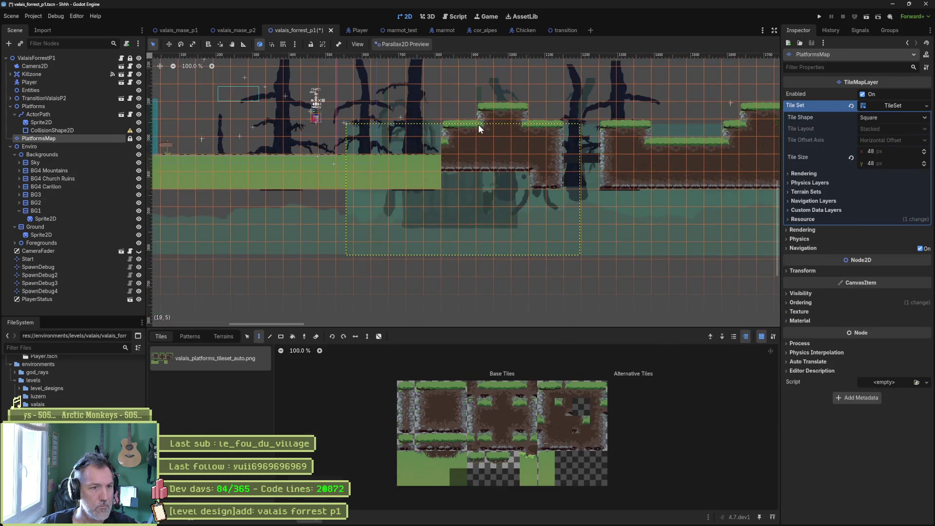
left_click(231, 338)
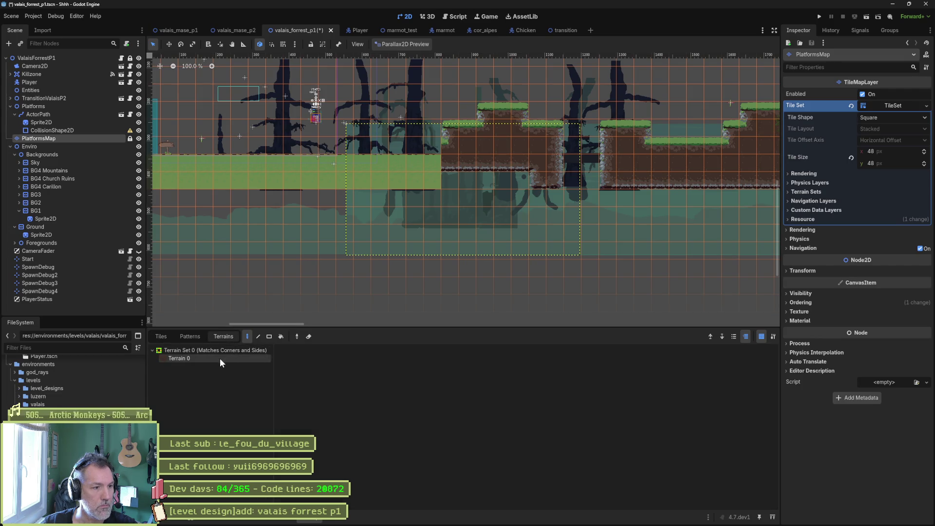
left_click(308, 337)
key("r")
scroll(631, 153, "down", 3)
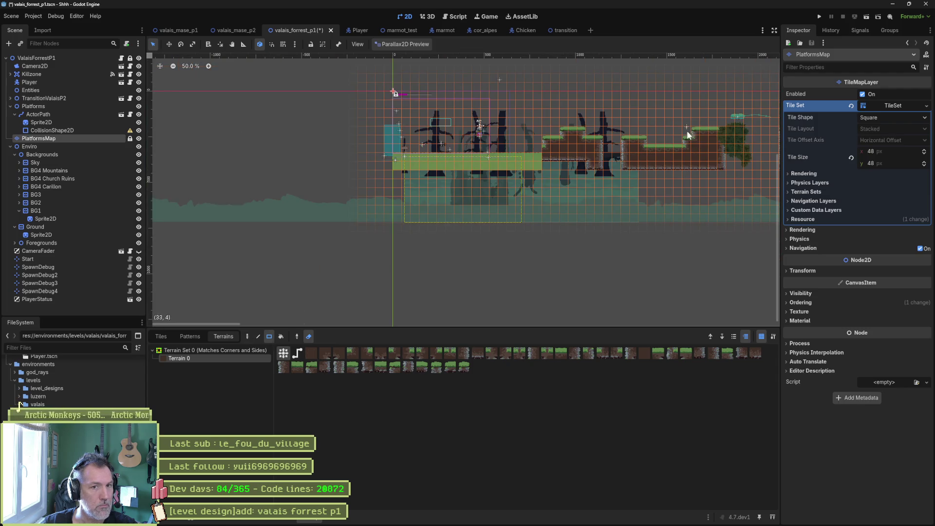
left_click_drag(582, 114, 770, 198)
scroll(575, 224, "right", 5)
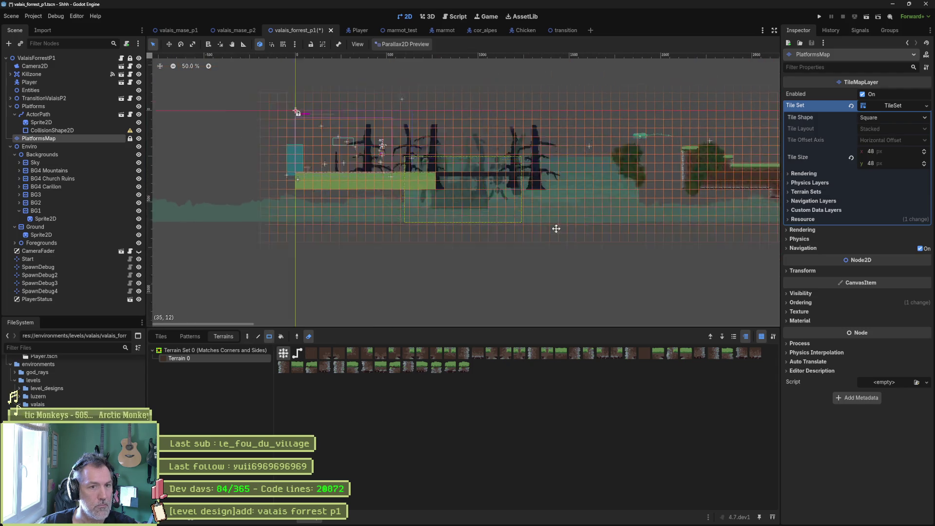
scroll(418, 119, "down", 2)
mouse_move(715, 140)
left_mouse_down()
mouse_move(411, 189)
mouse_move(318, 236)
left_mouse_up()
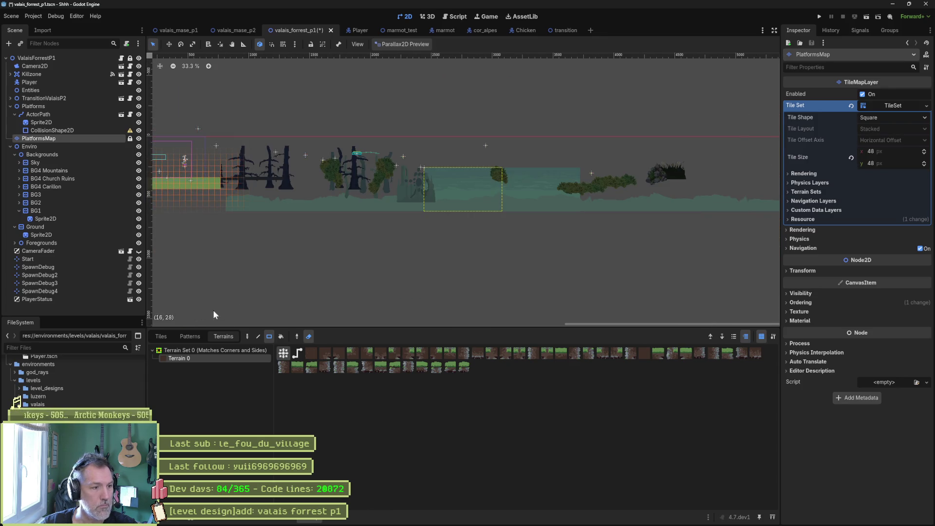
left_click_drag(226, 220, 401, 239)
scroll(402, 221, "up", 5)
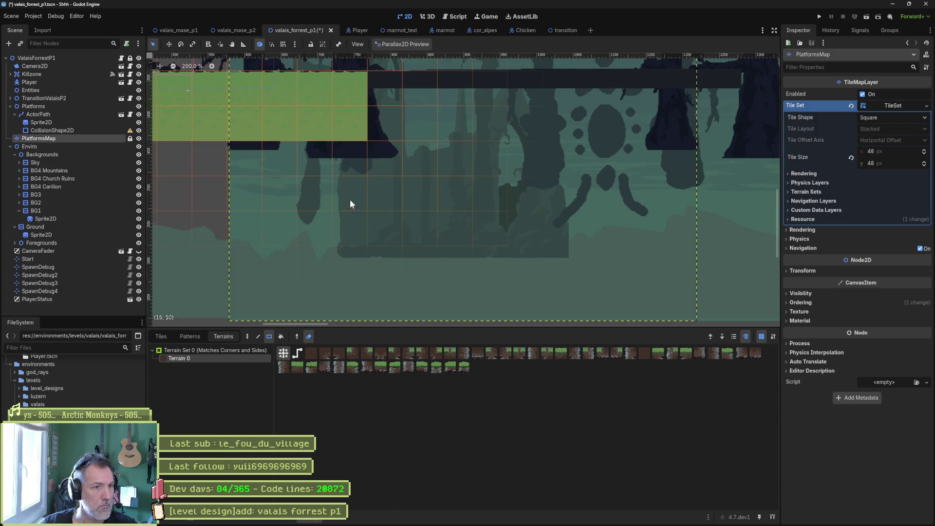
- Paint a flat strip of the bottom-left grass tile along the forest floor
left_click(169, 337)
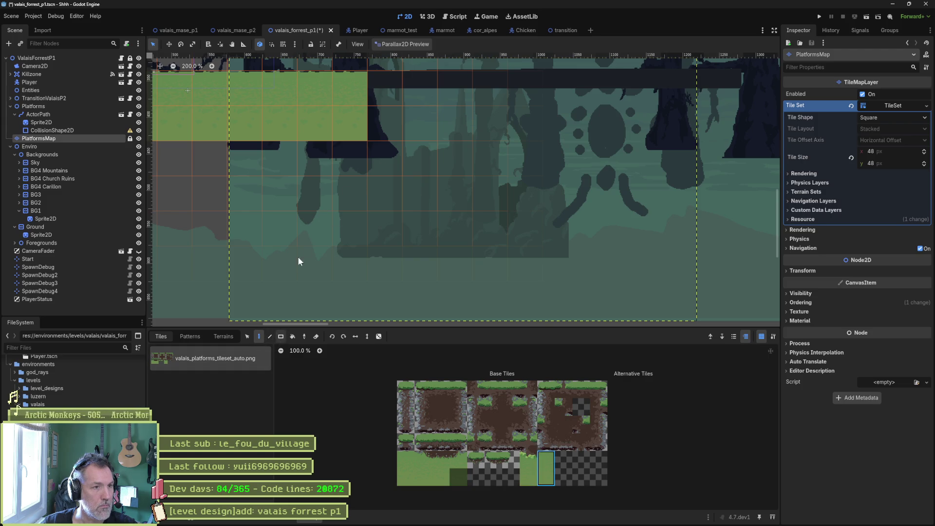
scroll(301, 254, "down", 2)
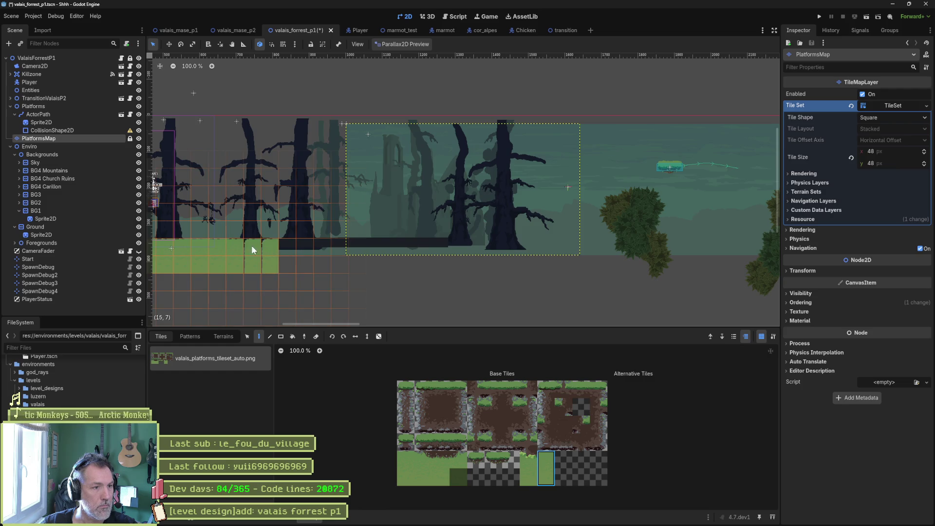
left_click(406, 467)
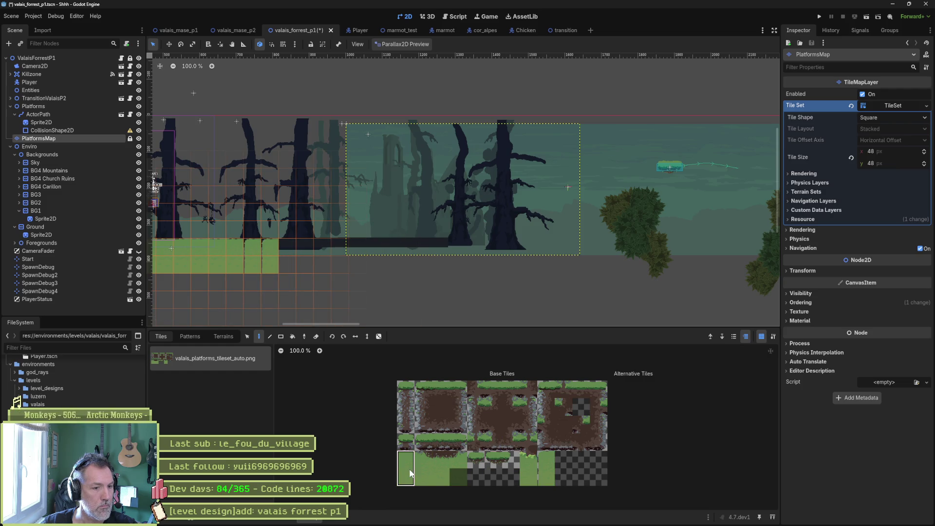
mouse_move(267, 264)
left_mouse_down()
mouse_move(241, 246)
mouse_move(648, 251)
mouse_move(634, 252)
left_mouse_up()
scroll(634, 252, "left", 10)
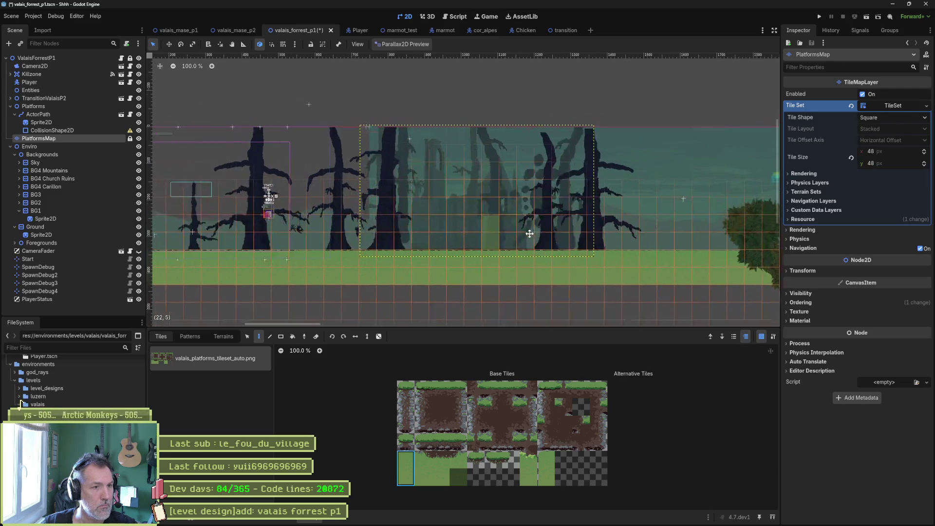
scroll(574, 212, "up", 2)
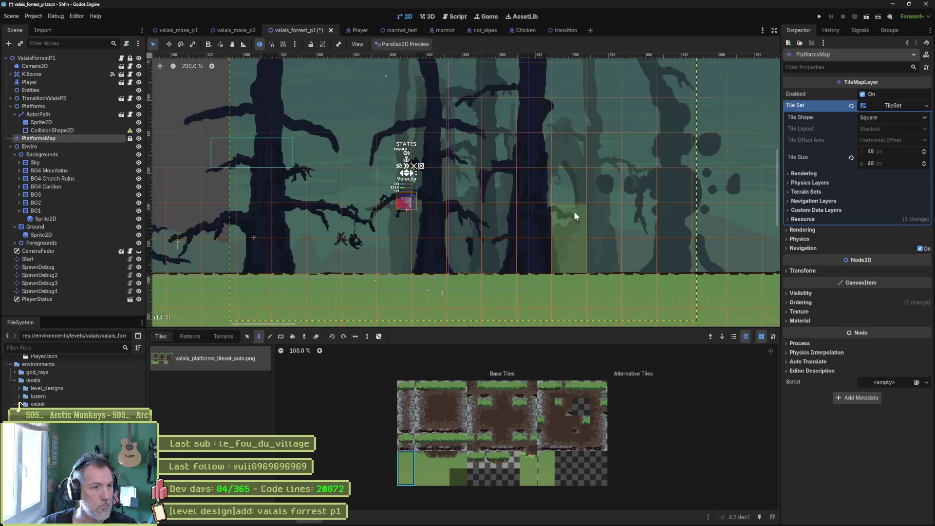
key("F6")
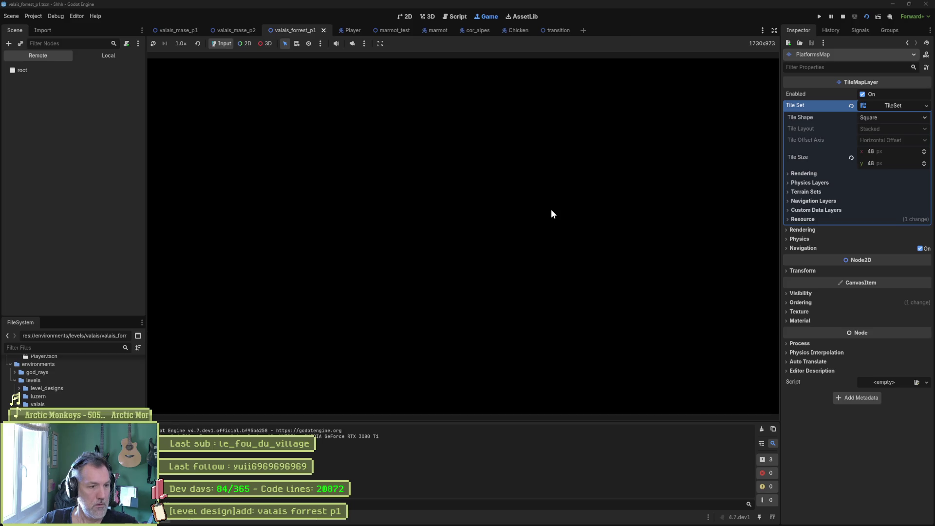
key("Right")
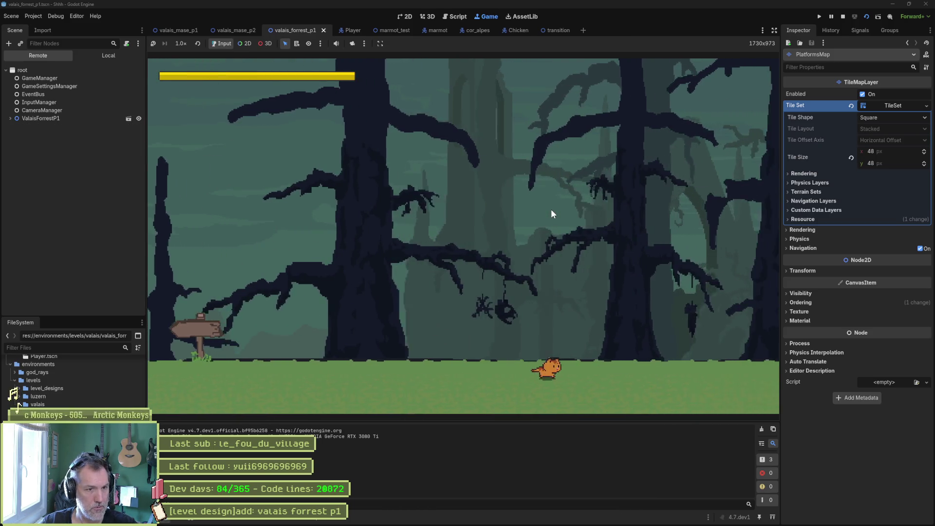
key("Right")
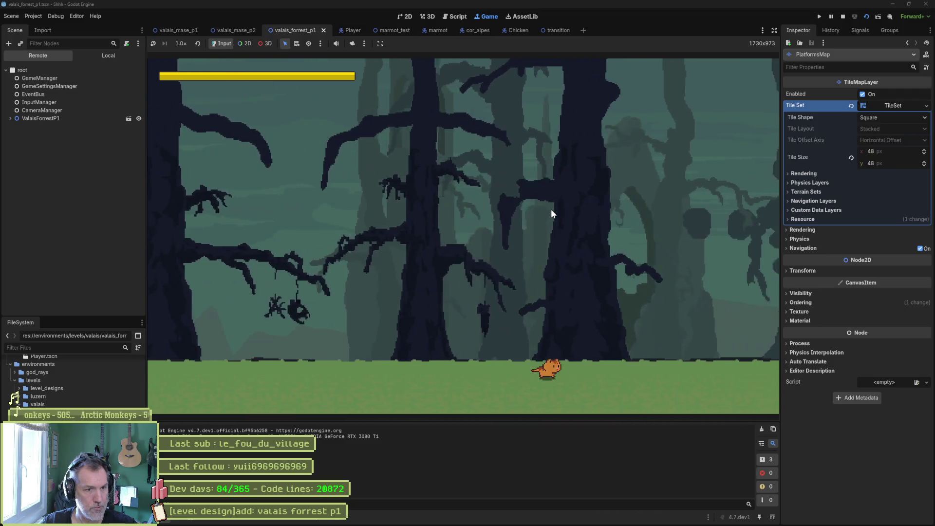
key("Right")
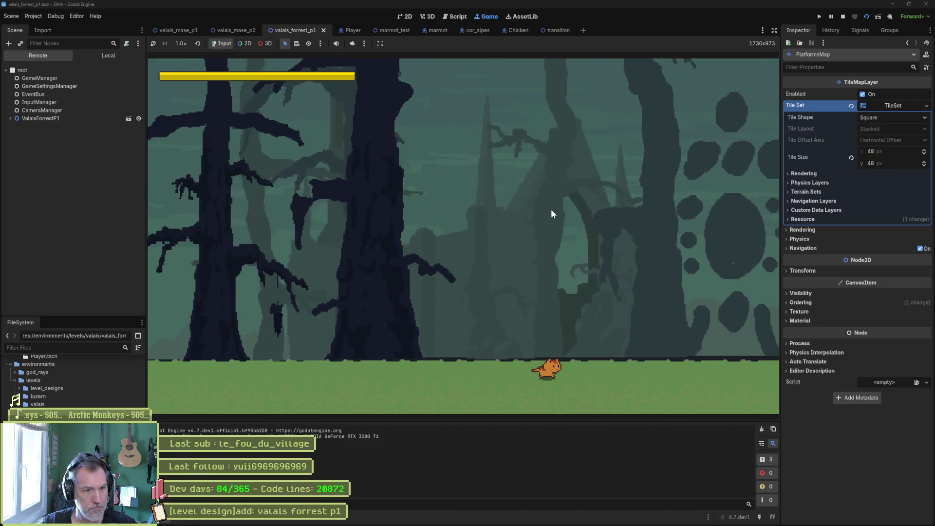
key("Right")
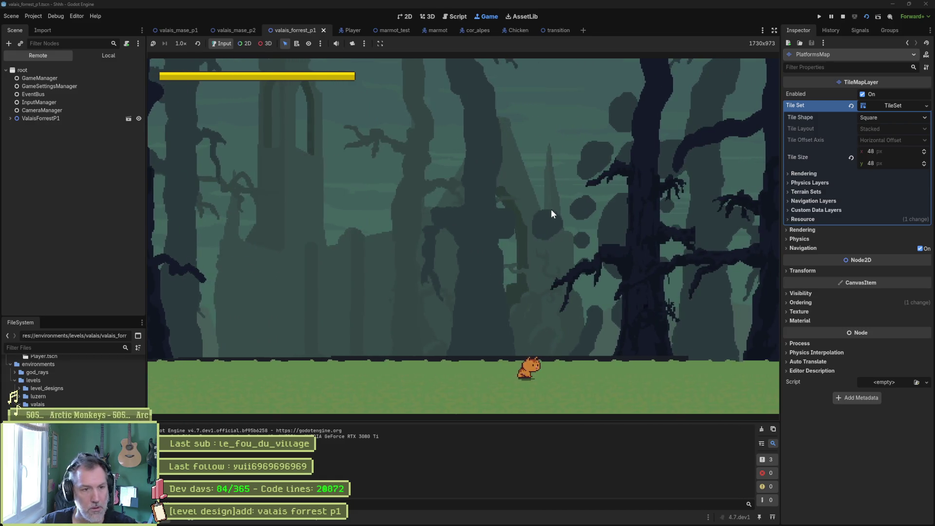
key("F8")
mouse_move(407, 161)
left_mouse_down()
mouse_move(417, 192)
mouse_move(450, 235)
left_mouse_up()
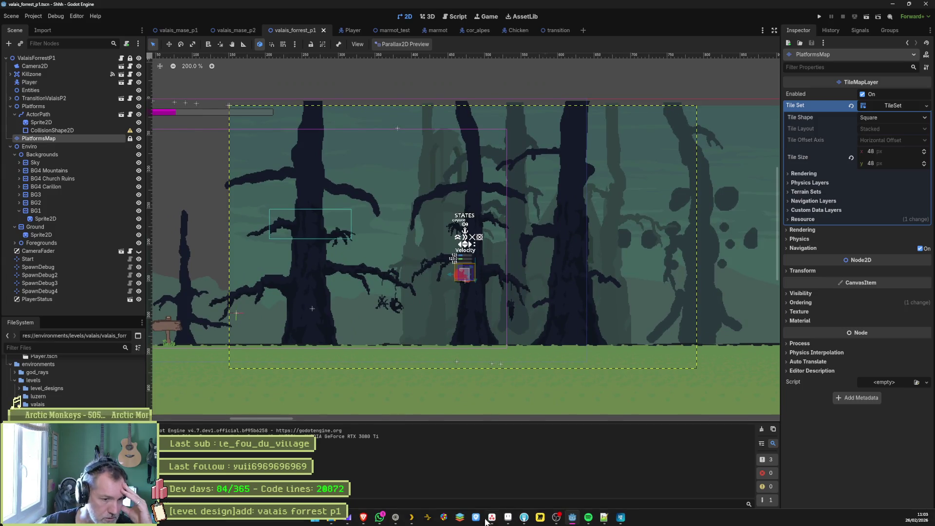
- Hide the BG1 layer and lower a group of pale BG2 trees by about 28 px
left_click(508, 520)
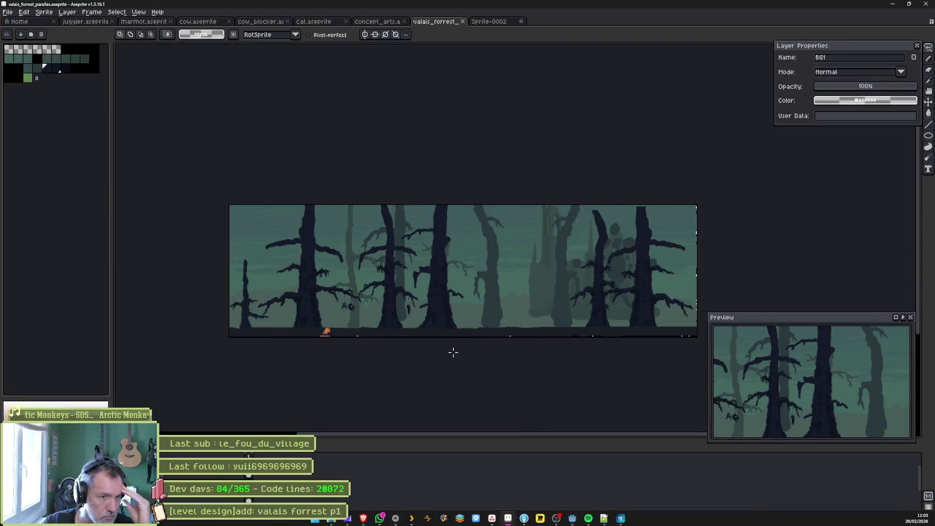
left_click(7, 456)
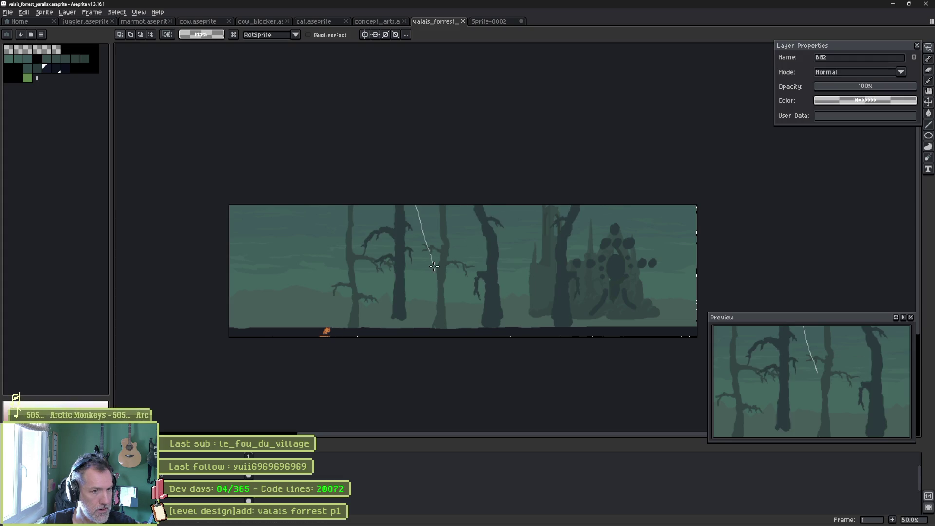
left_click_drag(367, 308, 332, 205)
left_click_drag(403, 267, 396, 282)
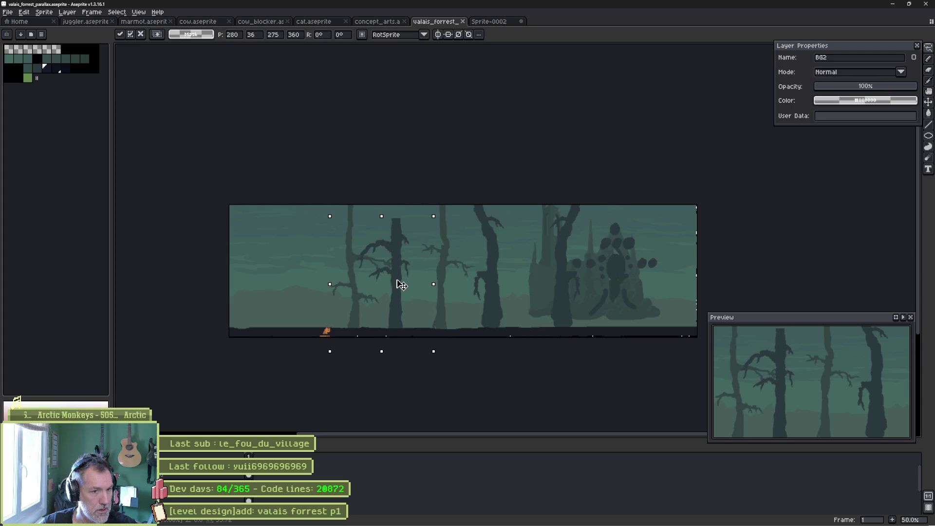
key("ctrl+d")
- Lasso the trees on the right, shift them slightly, and commit the move
mouse_move(510, 352)
left_mouse_down()
mouse_move(440, 182)
mouse_move(436, 195)
left_mouse_up()
left_click(498, 269)
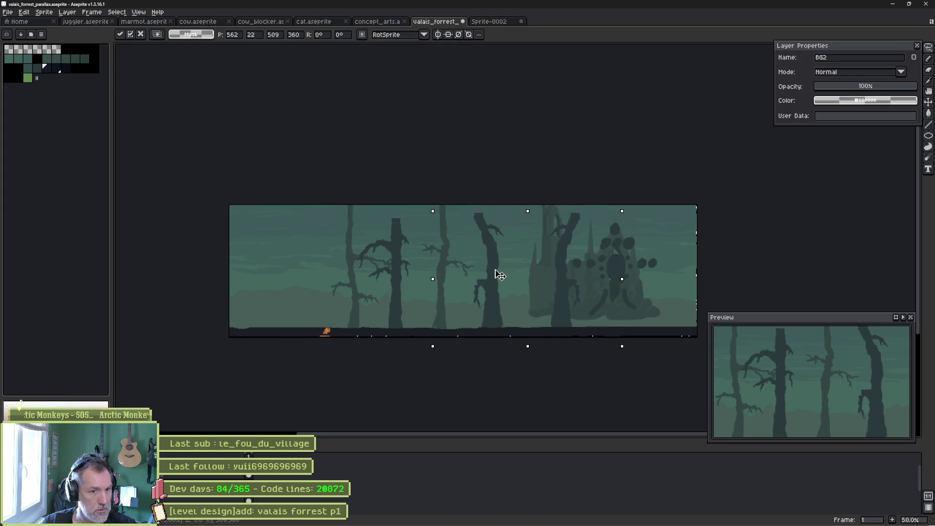
key("Return")
scroll(415, 236, "up", 2)
key("i")
key("b")
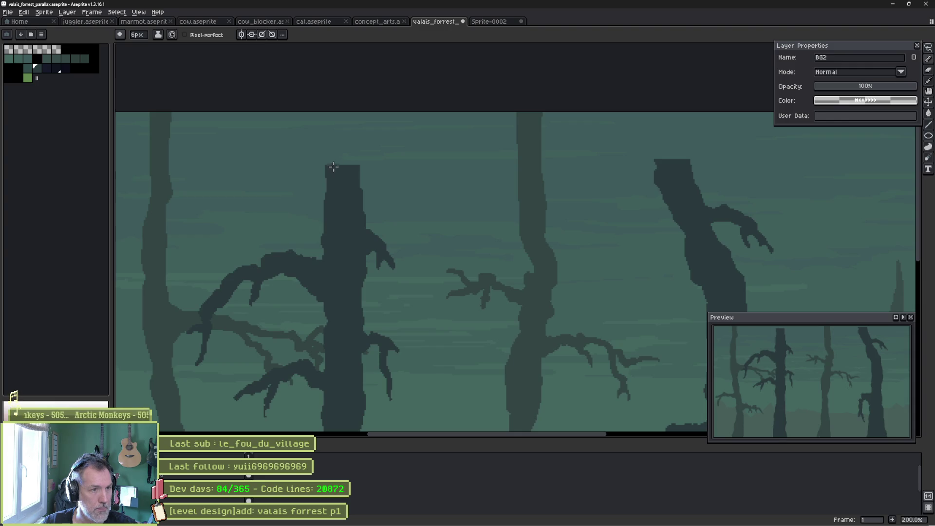
- Extend the left, right and forked tree trunks up to the top of the image
mouse_move(332, 159)
left_mouse_down()
mouse_move(339, 117)
mouse_move(351, 168)
mouse_move(355, 117)
mouse_move(346, 146)
left_mouse_up()
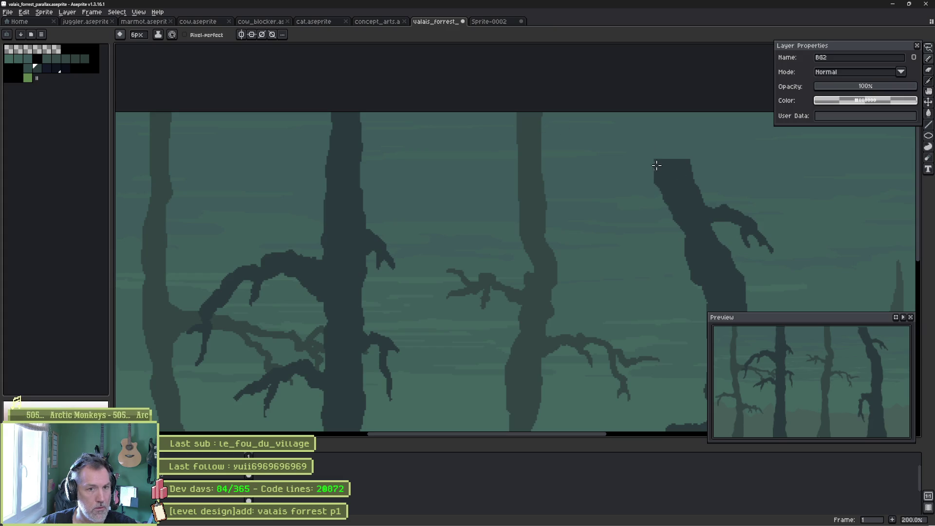
mouse_move(641, 113)
left_mouse_down()
mouse_move(664, 156)
mouse_move(680, 124)
mouse_move(658, 103)
left_mouse_up()
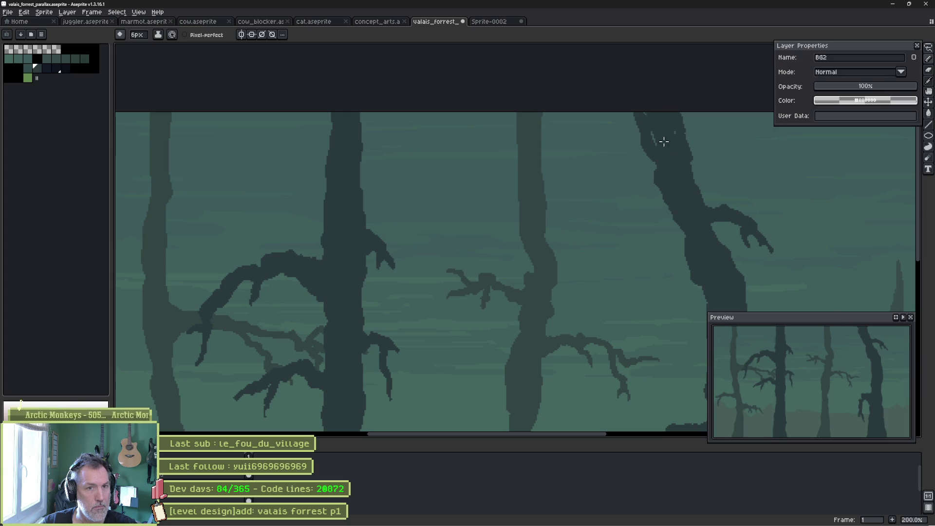
scroll(484, 115, "right", 10)
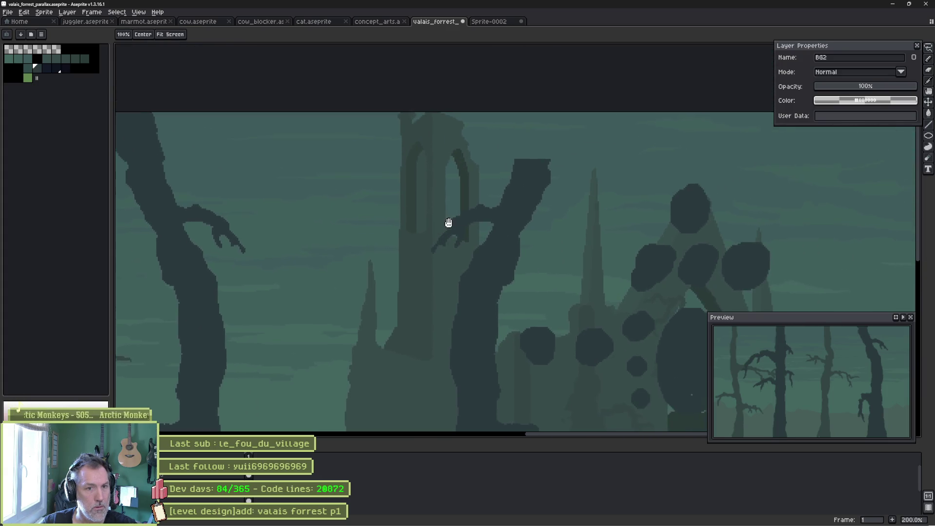
mouse_move(535, 142)
left_mouse_down()
mouse_move(549, 119)
mouse_move(557, 140)
left_mouse_up()
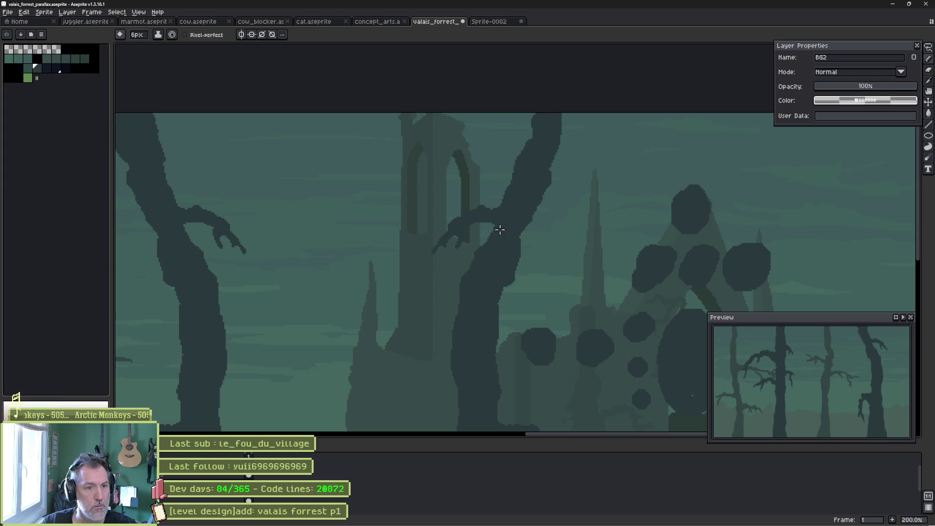
- Zoom out to the whole misty forest and lasso the left tree
scroll(499, 229, "down", 1)
mouse_move(476, 217)
left_mouse_down()
mouse_move(570, 204)
mouse_move(543, 217)
mouse_move(552, 225)
mouse_move(440, 230)
mouse_move(668, 217)
mouse_move(558, 213)
mouse_move(493, 238)
mouse_move(380, 262)
mouse_move(329, 261)
left_mouse_up()
key("v")
scroll(492, 236, "down", 1)
key("q")
mouse_move(336, 168)
left_mouse_down()
mouse_move(329, 259)
mouse_move(250, 163)
left_mouse_up()
- Move the selected tree beside the castle, shrink it slightly and tilt it -9.3°
left_click_drag(292, 267, 678, 266)
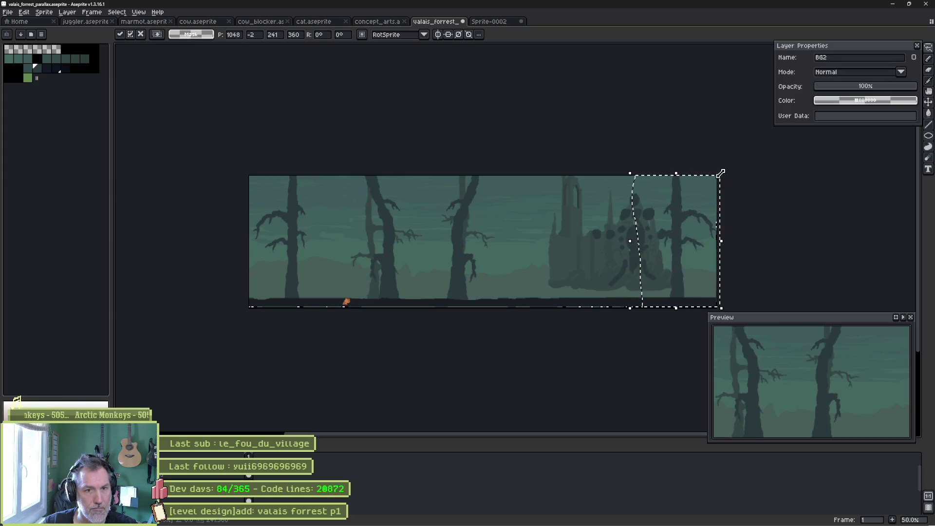
mouse_move(722, 173)
left_mouse_down()
mouse_move(703, 204)
mouse_move(709, 209)
left_mouse_up()
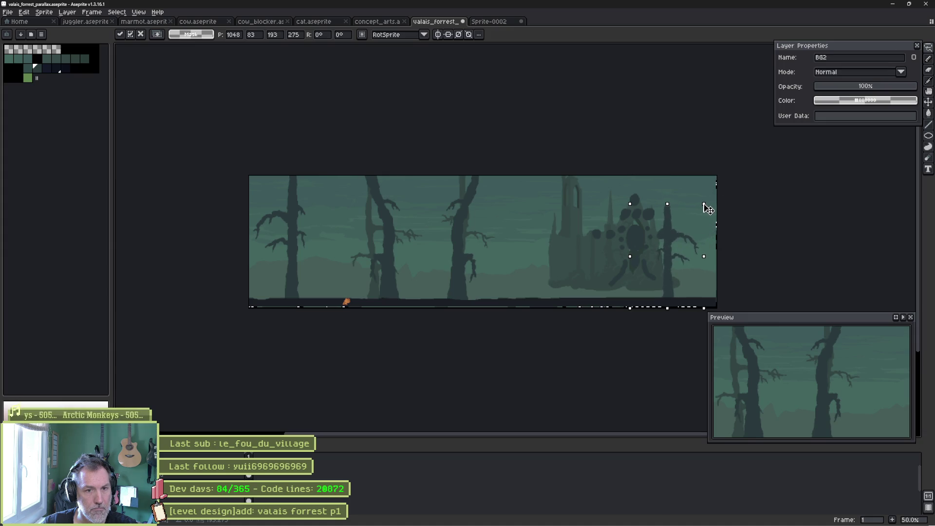
left_click_drag(628, 202, 639, 204)
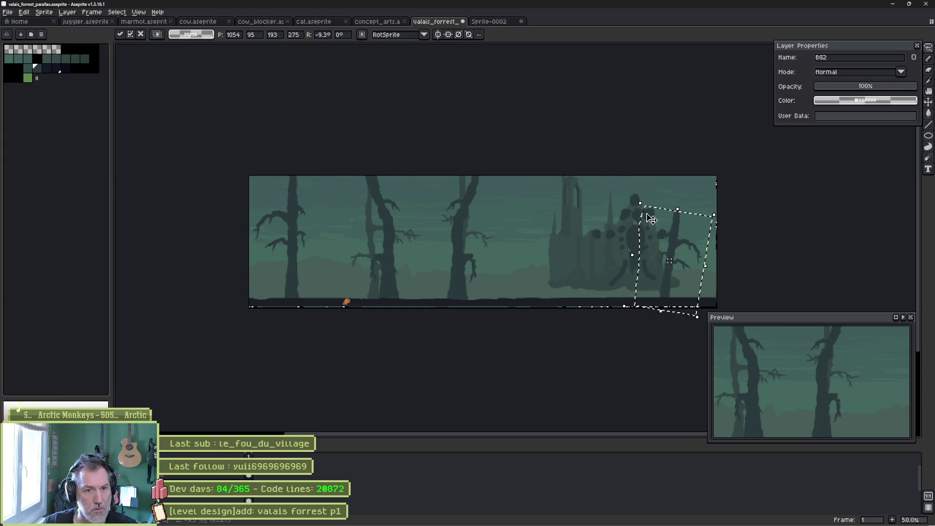
key("Return")
- Lasso the middle tree and move it so it stands before the ruins
mouse_move(480, 161)
left_mouse_down()
mouse_move(482, 314)
mouse_move(431, 239)
mouse_move(423, 175)
left_mouse_up()
mouse_move(470, 244)
left_mouse_down()
mouse_move(440, 248)
mouse_move(647, 255)
left_mouse_up()
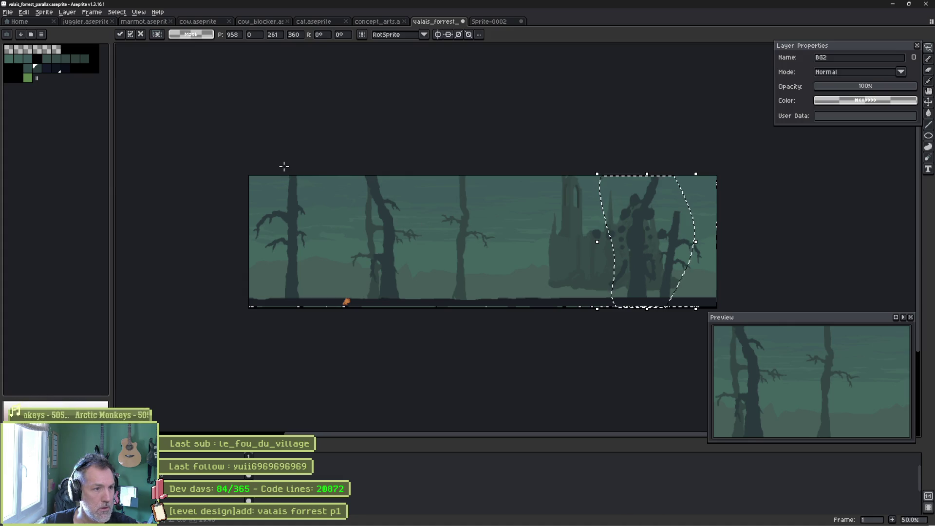
scroll(333, 237, "up", 1)
key("b")
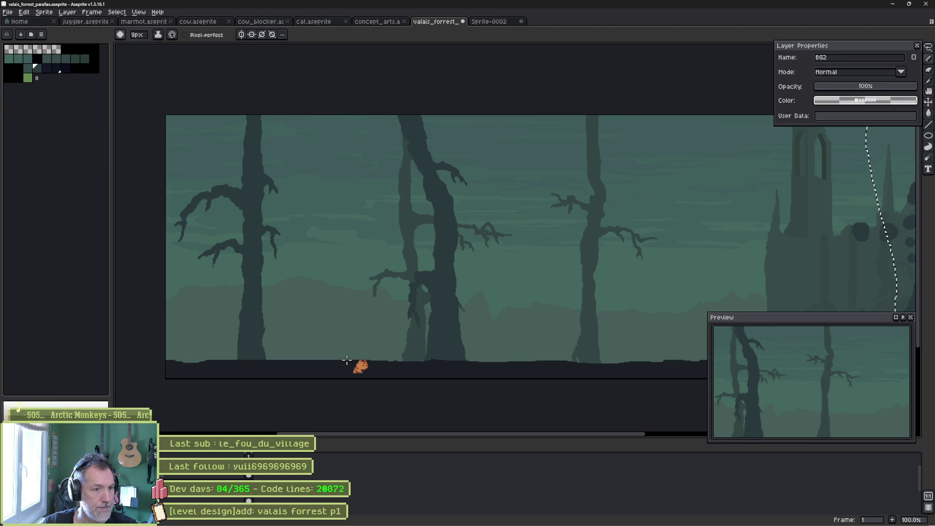
- Paint a new dark trunk up from the ground with a 17px pencil and smooth its left side
key("v")
key("b")
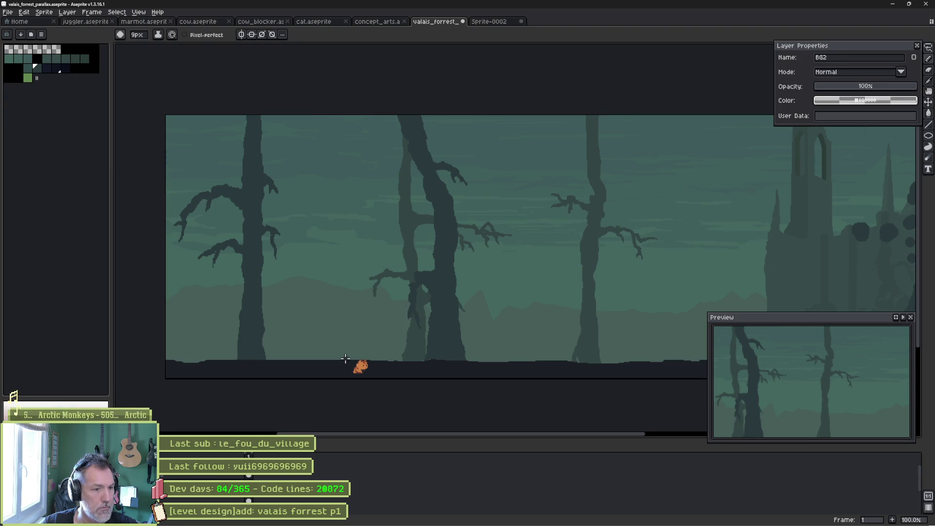
scroll(336, 358, "up", 8, "ctrl")
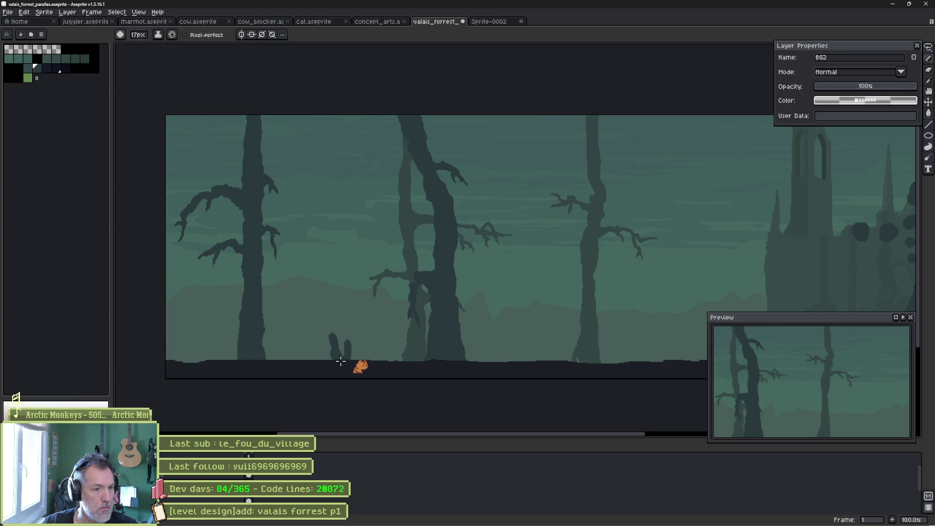
mouse_move(343, 337)
left_mouse_down()
mouse_move(325, 340)
mouse_move(308, 244)
mouse_move(330, 107)
mouse_move(330, 250)
left_mouse_up()
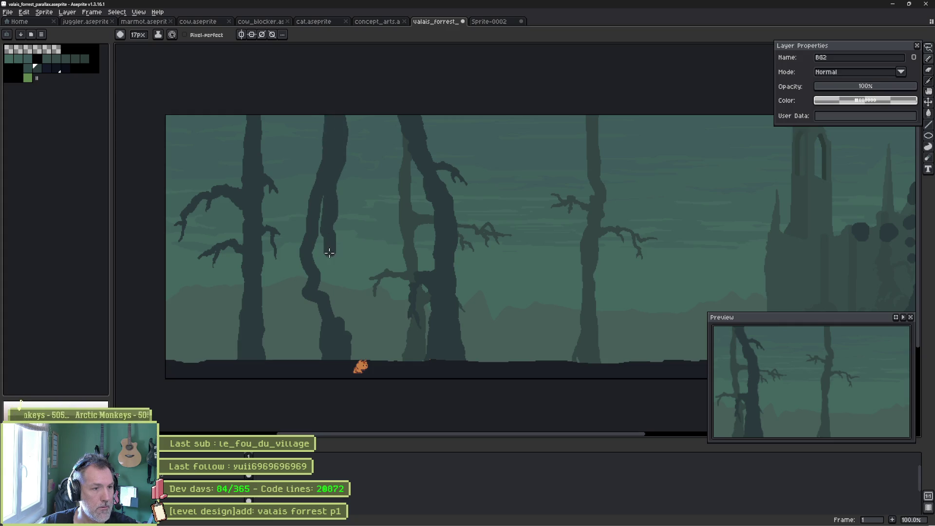
left_click_drag(329, 325, 314, 359)
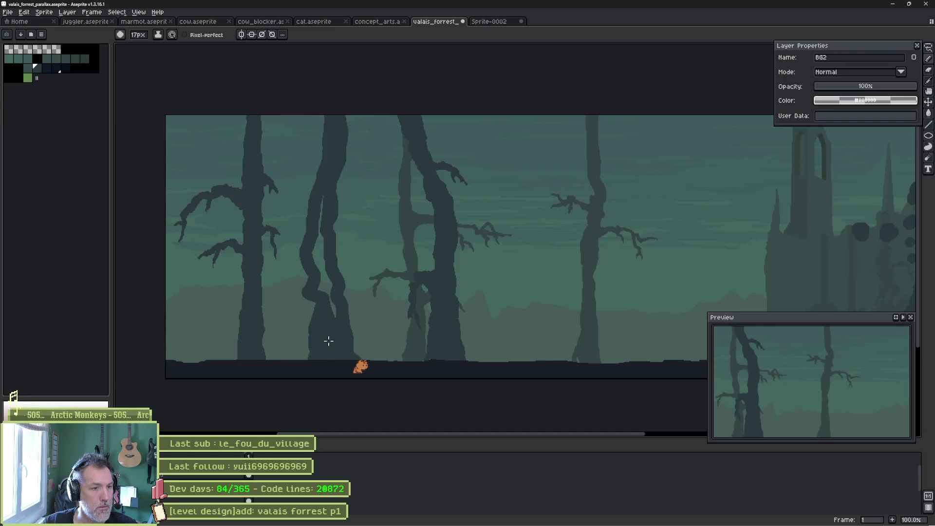
mouse_move(322, 300)
left_mouse_down()
mouse_move(319, 234)
mouse_move(312, 254)
left_mouse_up()
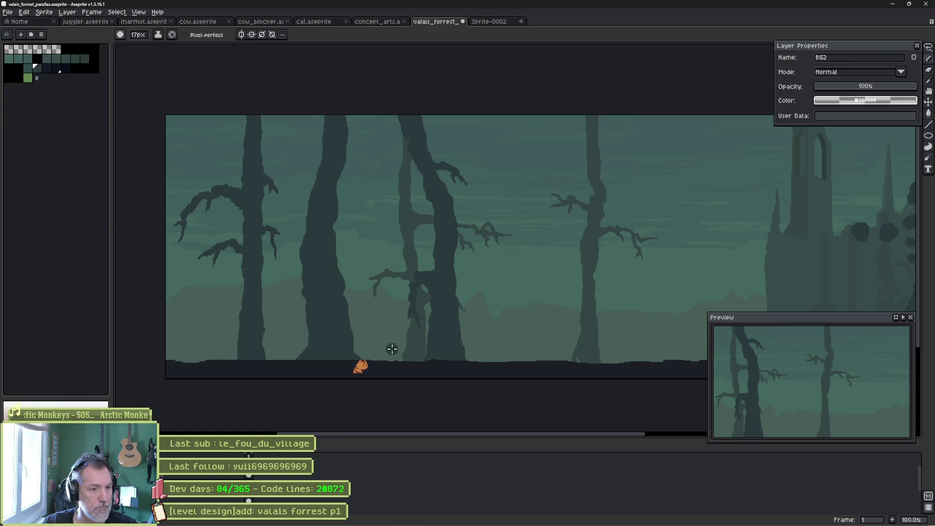
- Paint a second short trunk rising from the ground and undo a stray blob
mouse_move(388, 369)
left_mouse_down()
mouse_move(387, 246)
mouse_move(380, 353)
left_mouse_up()
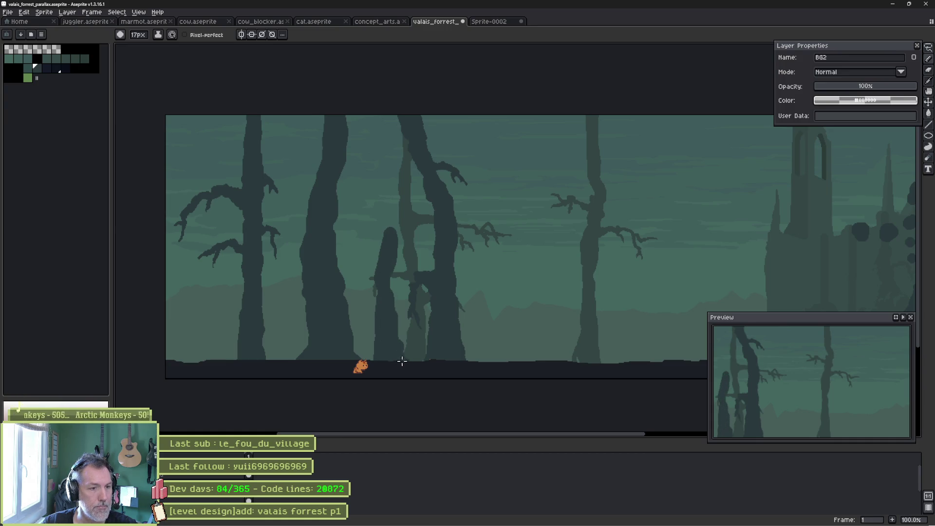
scroll(373, 296, "up", 2)
key("ctrl+z")
key("minus")
key("minus")
key("minus")
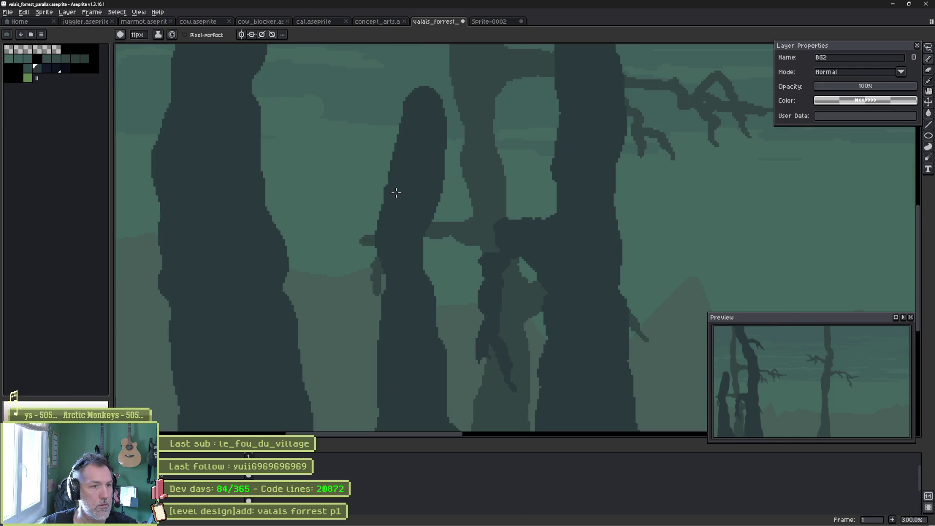
- Add a small left branch and erase a ragged notch into the trunk top
mouse_move(405, 156)
left_mouse_down()
mouse_move(378, 175)
mouse_move(344, 175)
left_mouse_up()
key("e")
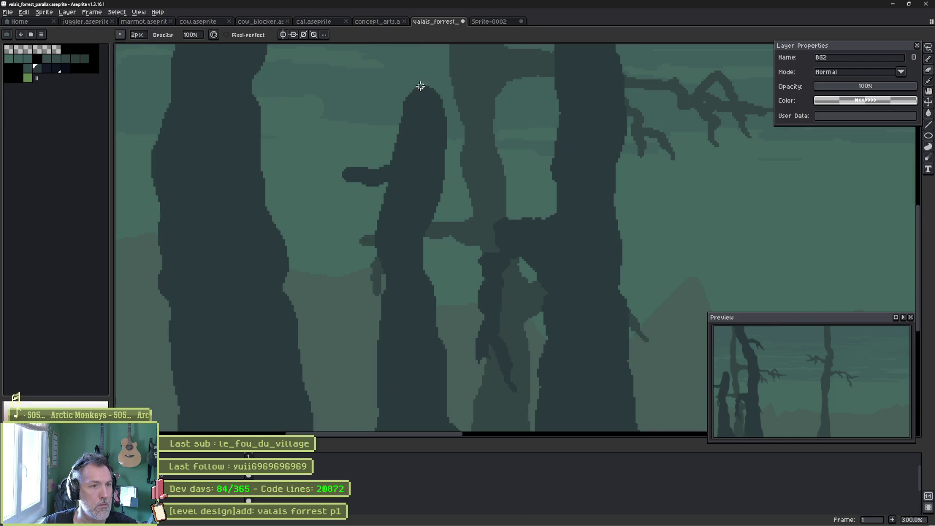
left_click_drag(418, 101, 434, 103)
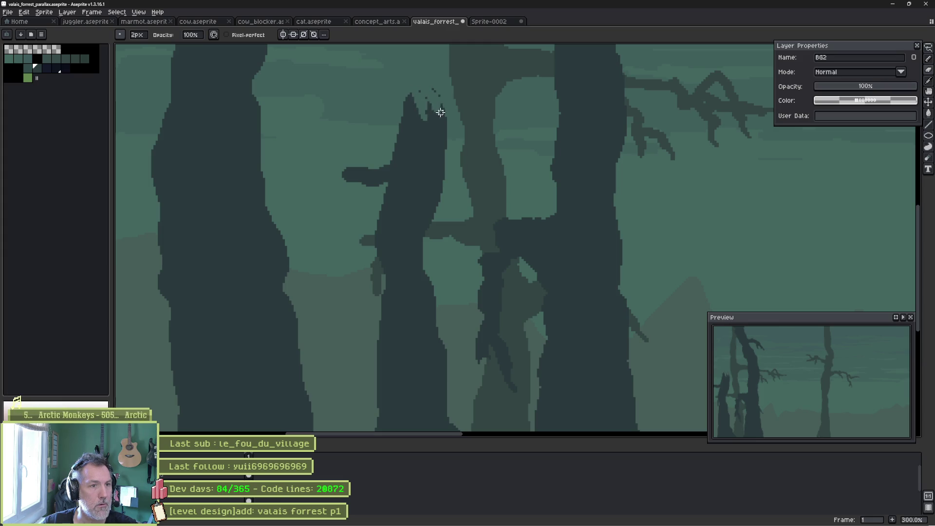
key("plus")
key("plus")
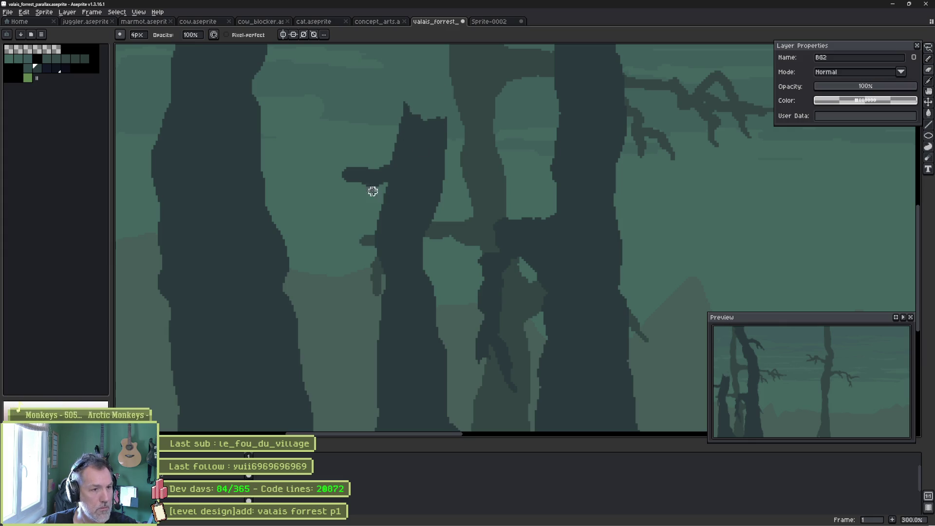
key("b")
- Paint branches reaching left and right, then add 1px hanging twigs and underside detail
left_click_drag(322, 179, 288, 219)
left_click_drag(359, 175, 358, 179)
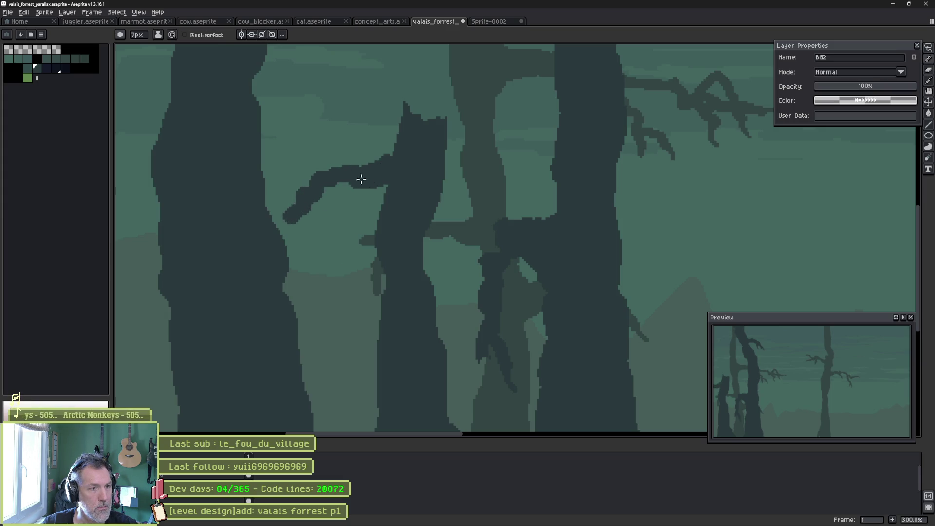
left_click_drag(429, 192, 492, 213)
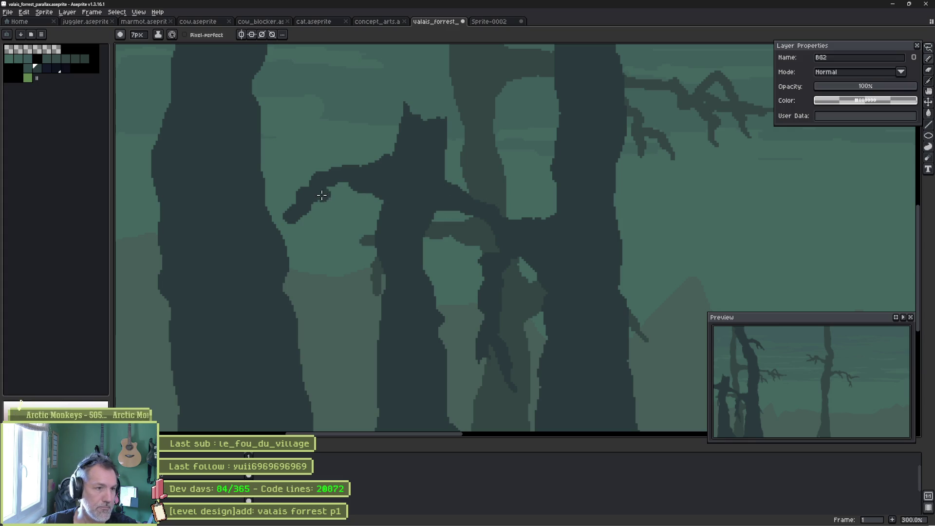
scroll(291, 216, "up", 5)
key("minus")
key("minus")
key("minus")
left_click_drag(337, 222, 348, 282)
mouse_move(343, 235)
left_mouse_down()
mouse_move(313, 230)
mouse_move(290, 263)
mouse_move(300, 243)
mouse_move(232, 223)
mouse_move(278, 233)
left_mouse_up()
key("e")
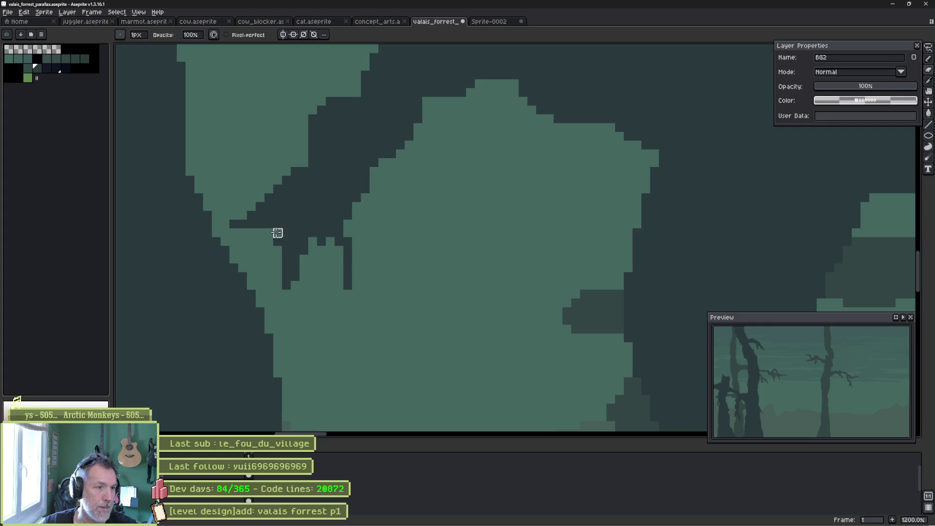
scroll(339, 215, "down", 4)
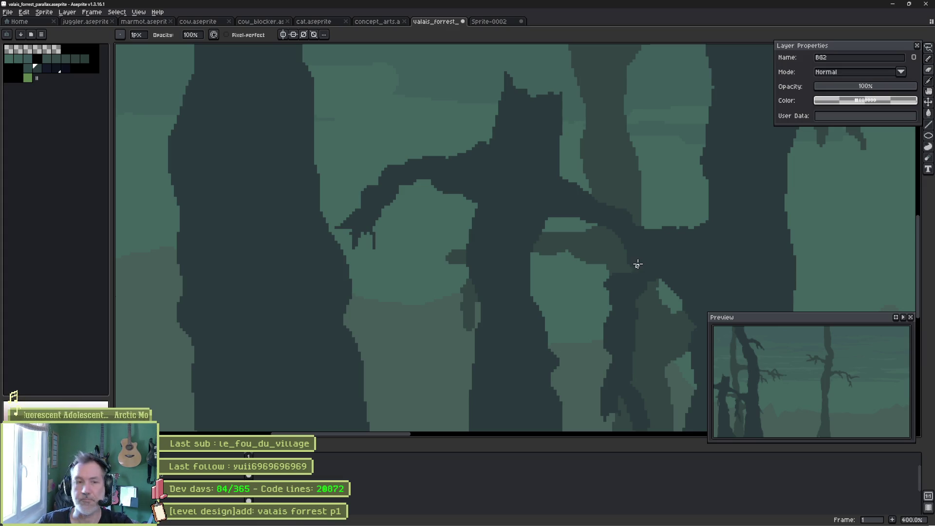
- Paint a thick branch off the left trunk with a second branch hanging down from it
scroll(370, 263, "down", 1)
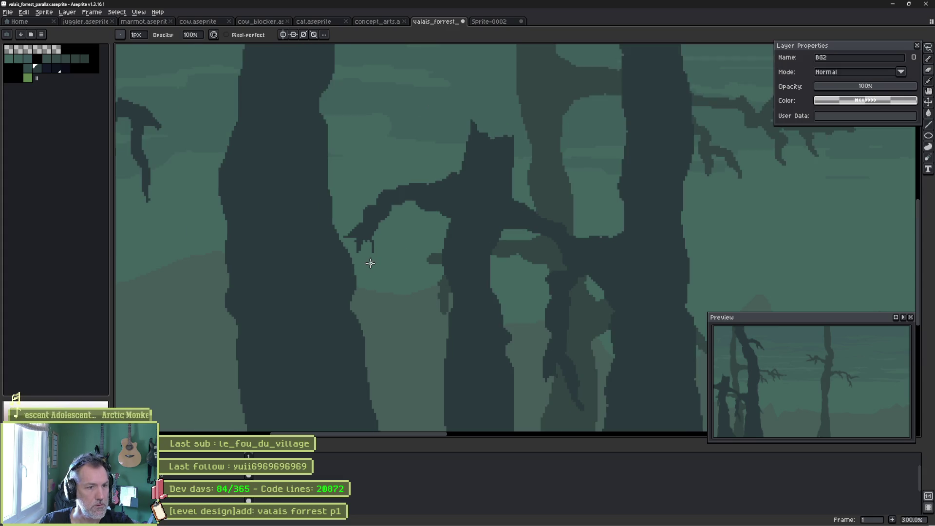
left_click_drag(358, 279, 526, 290)
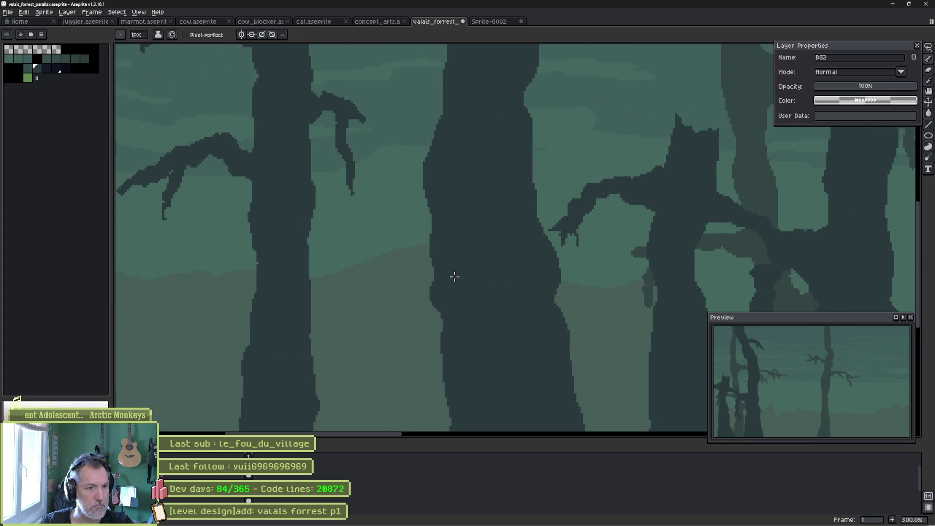
mouse_move(451, 271)
left_mouse_down()
mouse_move(378, 234)
mouse_move(226, 299)
mouse_move(344, 261)
mouse_move(412, 259)
mouse_move(456, 294)
left_mouse_up()
left_click_drag(361, 267, 324, 345)
left_click_drag(358, 304, 392, 343)
- With a larger eraser, carve a gap between the hanging branch's arms and thin the left branch's underside
key("b")
key("plus")
key("plus")
key("plus")
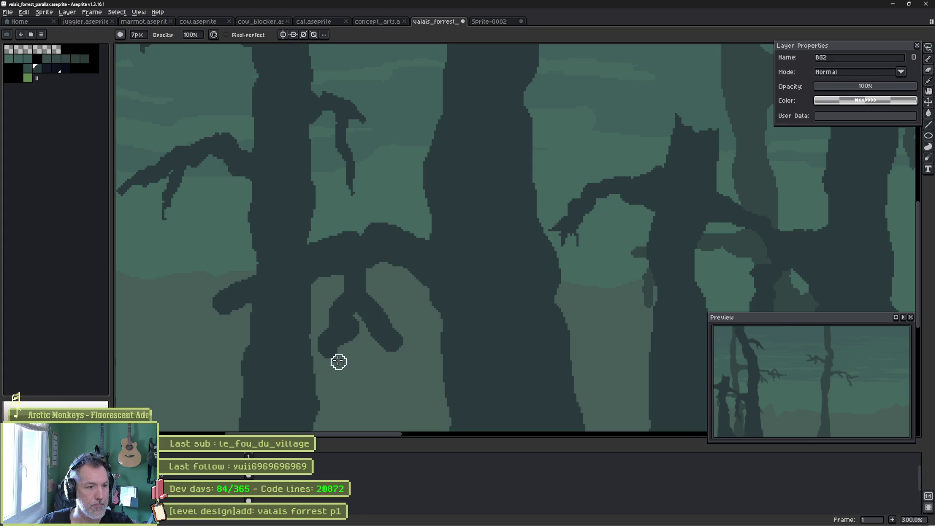
left_click_drag(359, 324, 378, 345)
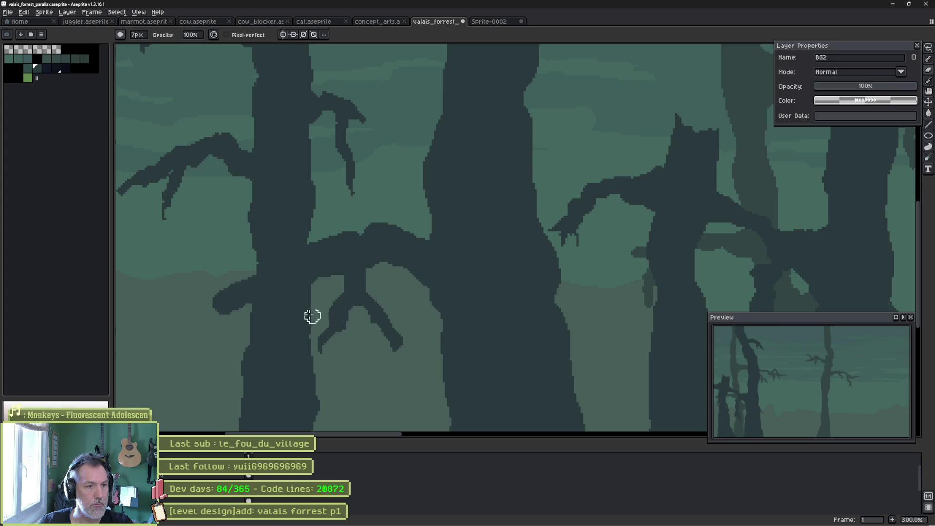
mouse_move(244, 307)
left_mouse_down()
mouse_move(226, 313)
mouse_move(287, 289)
left_mouse_up()
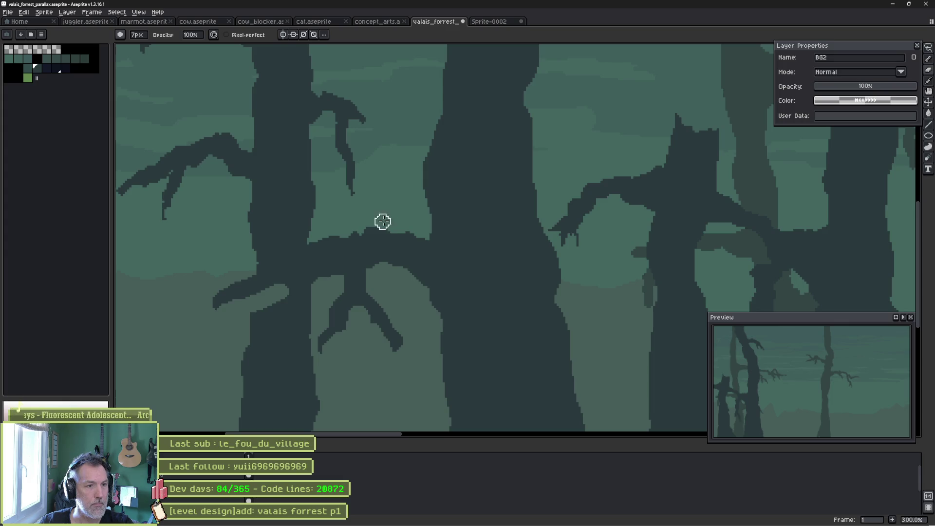
- Paint over the light wedge beside the trunk so it turns dark
scroll(424, 316, "down", 2)
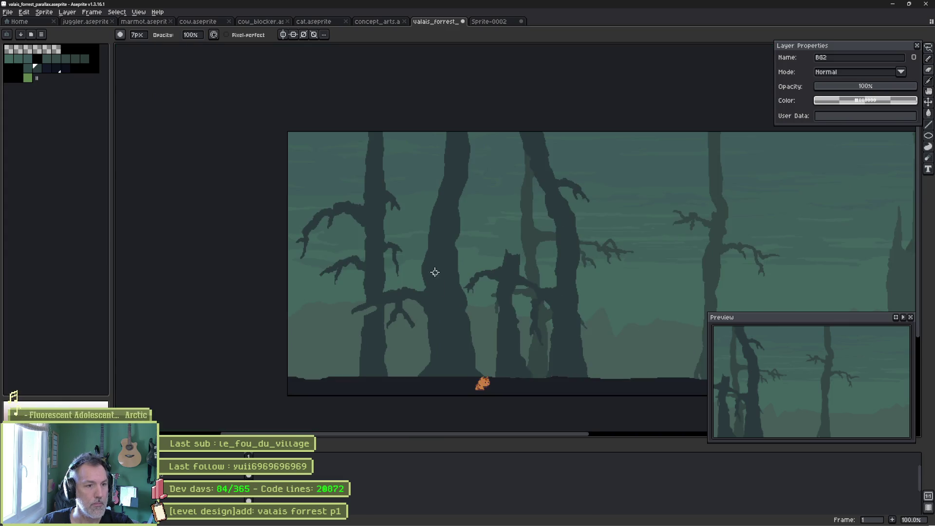
scroll(428, 277, "up", 4)
key("e")
left_click_drag(374, 308, 331, 314)
- Look across the forest toward the castle, sample a tone with the eyedropper, and return to the brush
scroll(364, 317, "down", 5)
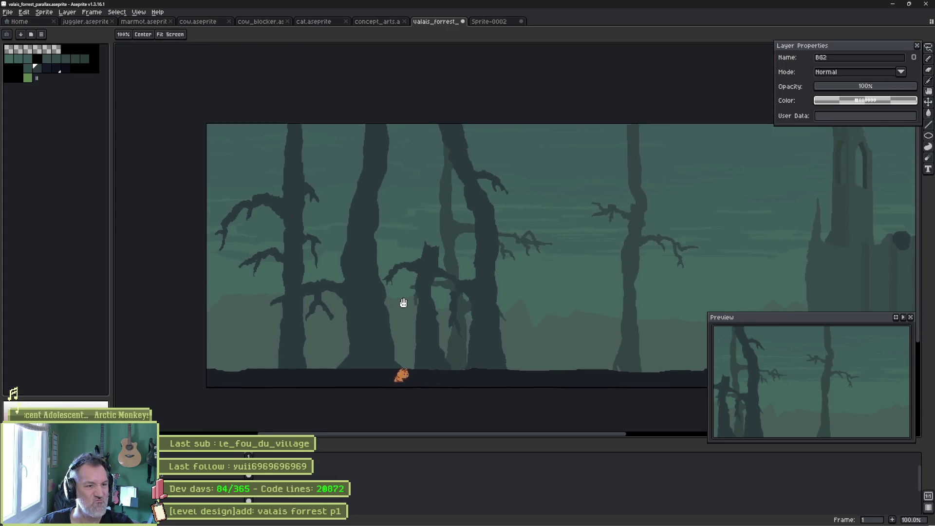
left_click_drag(404, 302, 416, 318)
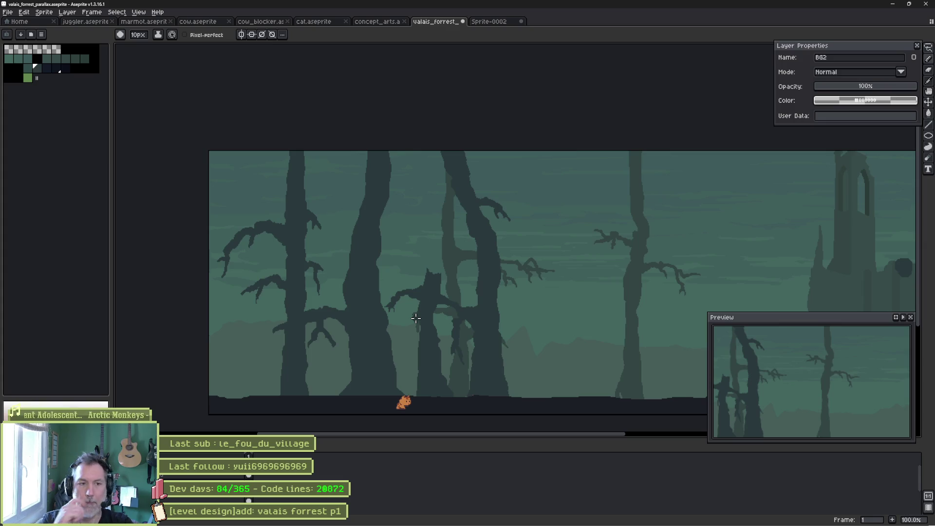
scroll(416, 318, "down", 1)
mouse_move(558, 295)
left_mouse_down()
mouse_move(451, 286)
mouse_move(555, 300)
left_mouse_up()
scroll(580, 299, "up", 3)
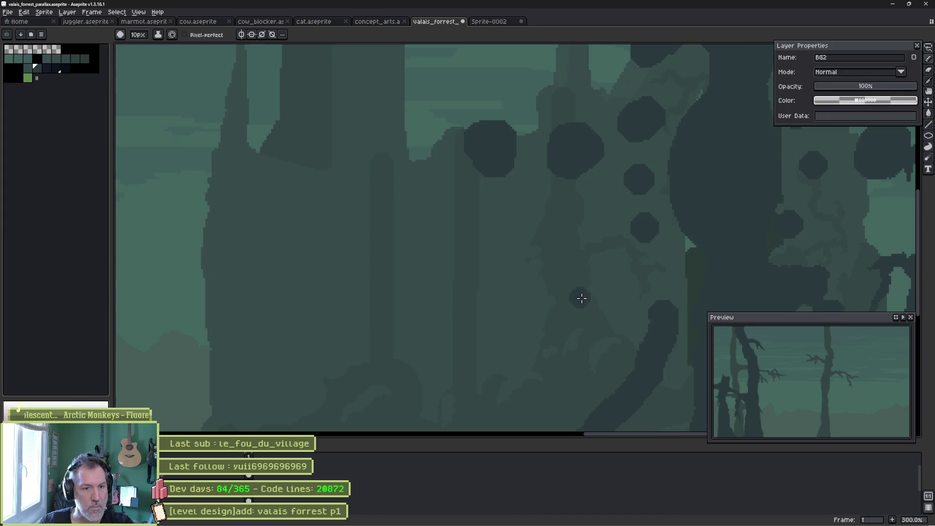
scroll(595, 273, "down", 2)
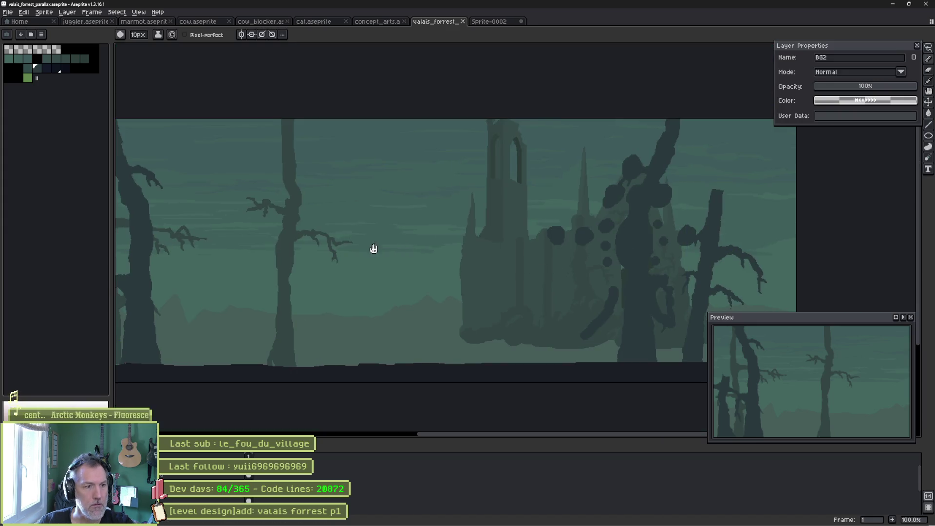
left_click_drag(374, 249, 500, 249)
key("i")
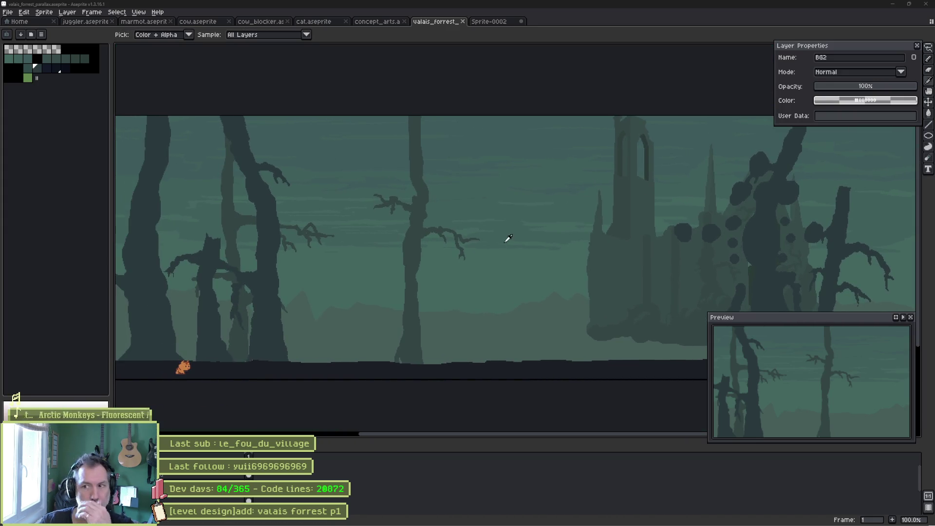
key("b")
mouse_move(397, 522)
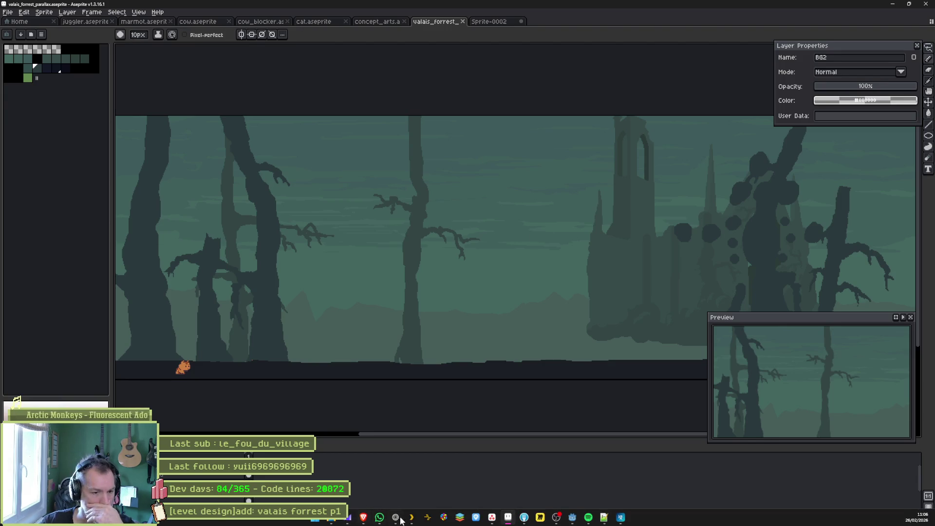
left_click(573, 517)
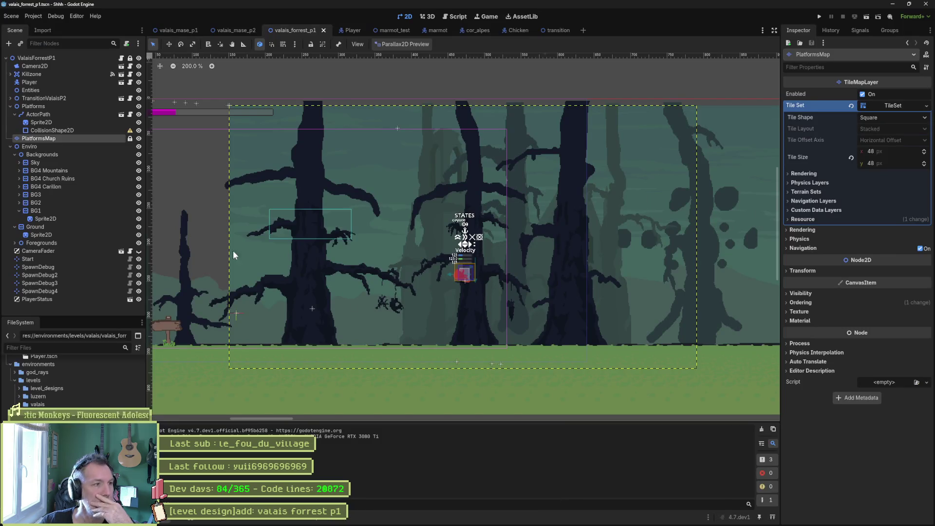
- Collapse BG1, select the Sprite2D under BG2, and re-import its art from the Aseprite file
left_click(19, 211)
left_click(19, 203)
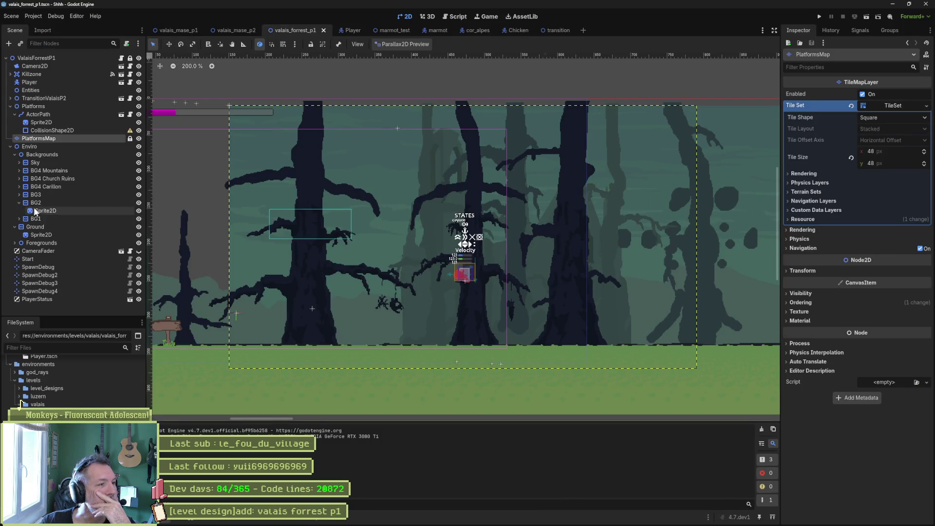
left_click(45, 210)
left_click(844, 479)
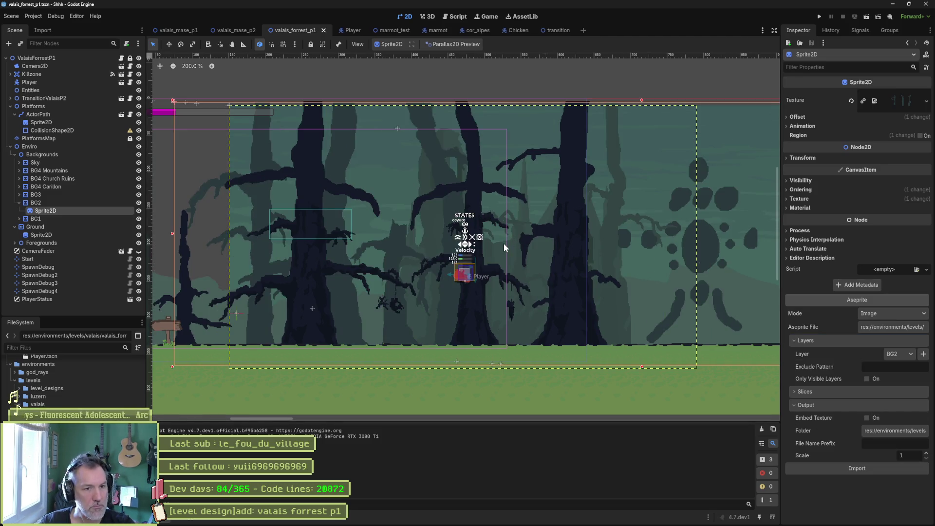
mouse_move(575, 233)
left_mouse_down()
mouse_move(664, 223)
mouse_move(161, 216)
mouse_move(283, 226)
left_mouse_up()
- Test-run the level, walking the cat right through the forest, then stop the game
key("F6")
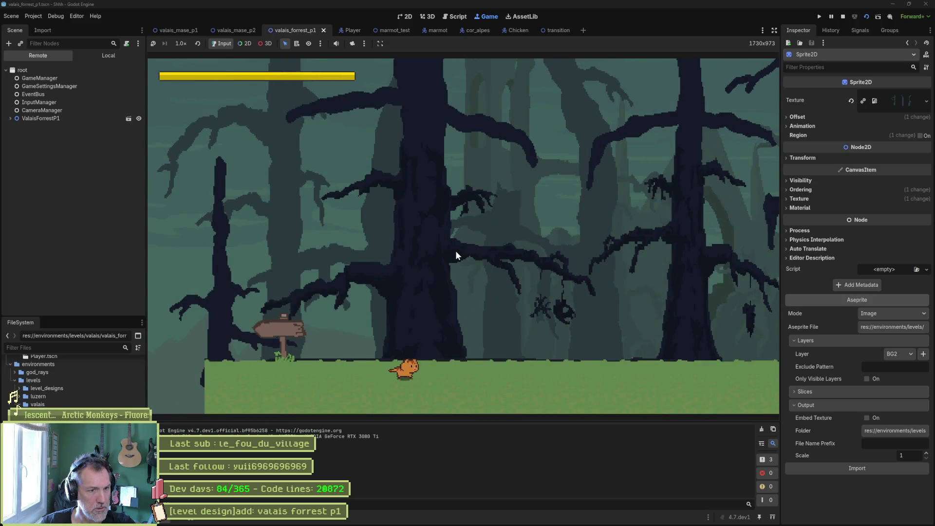
key("Right")
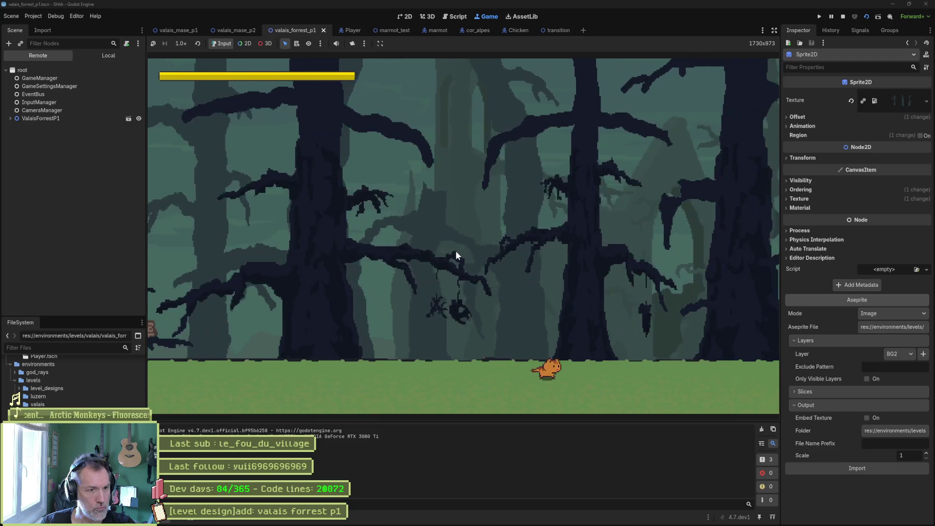
key("Right")
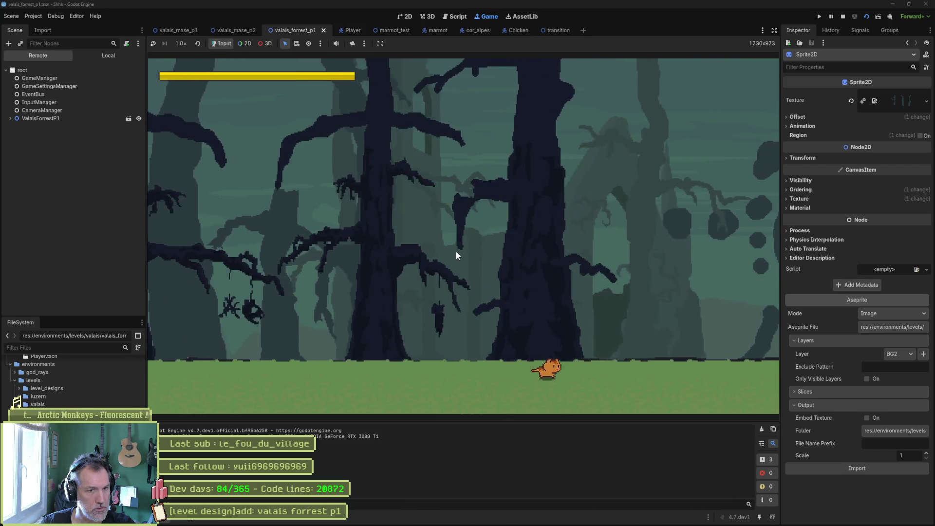
key("Right")
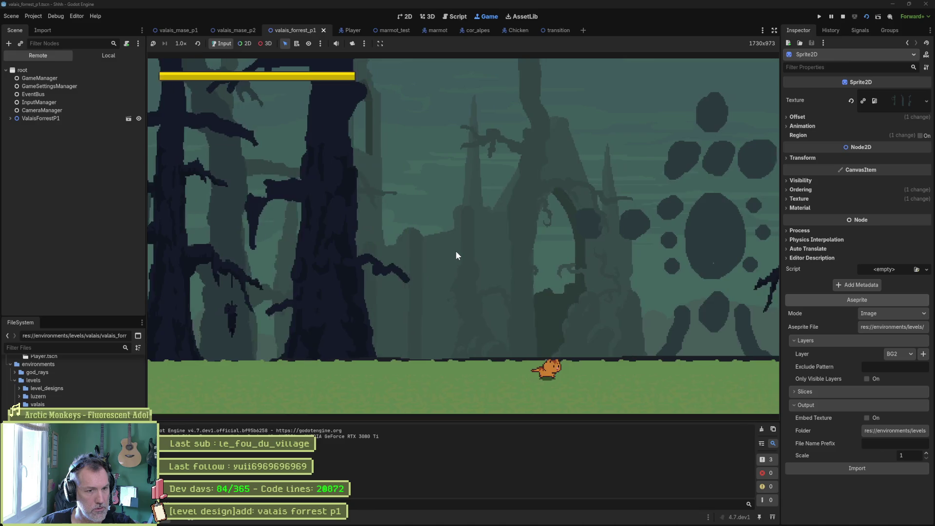
key("Right")
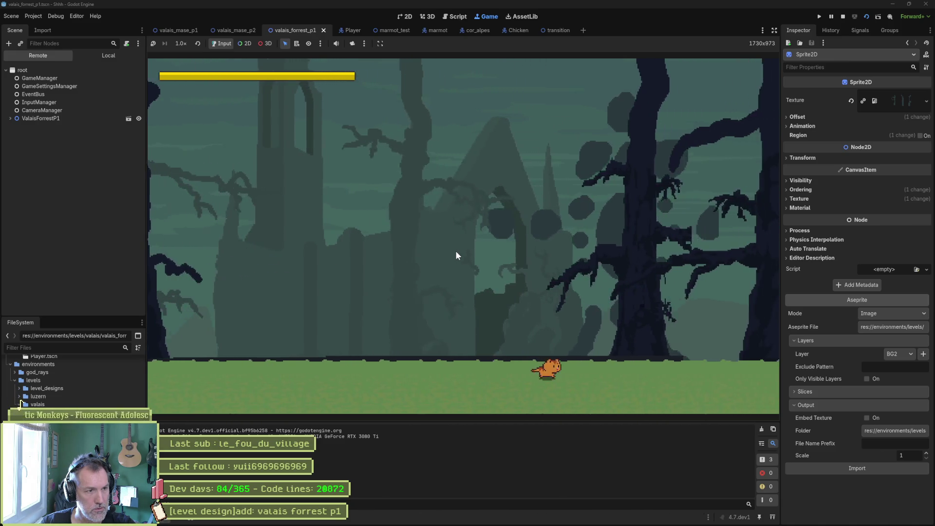
key("Right")
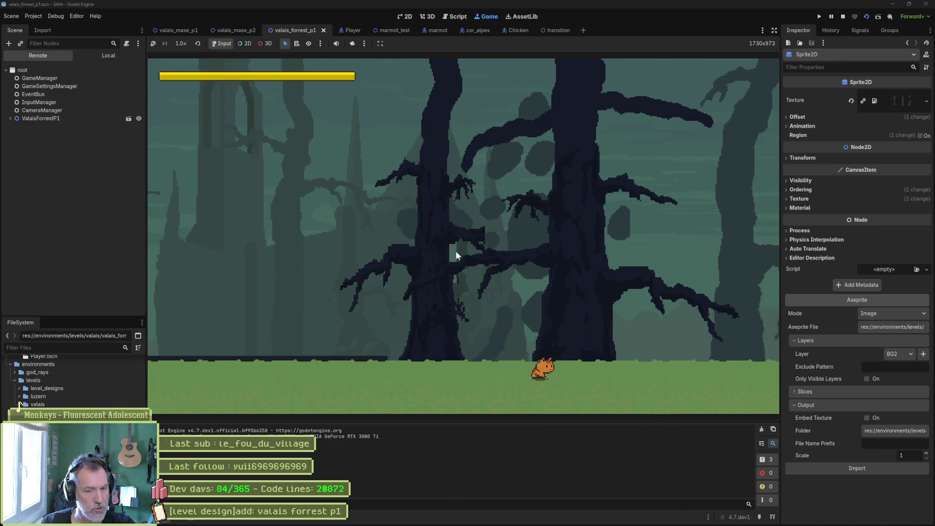
key("F8")
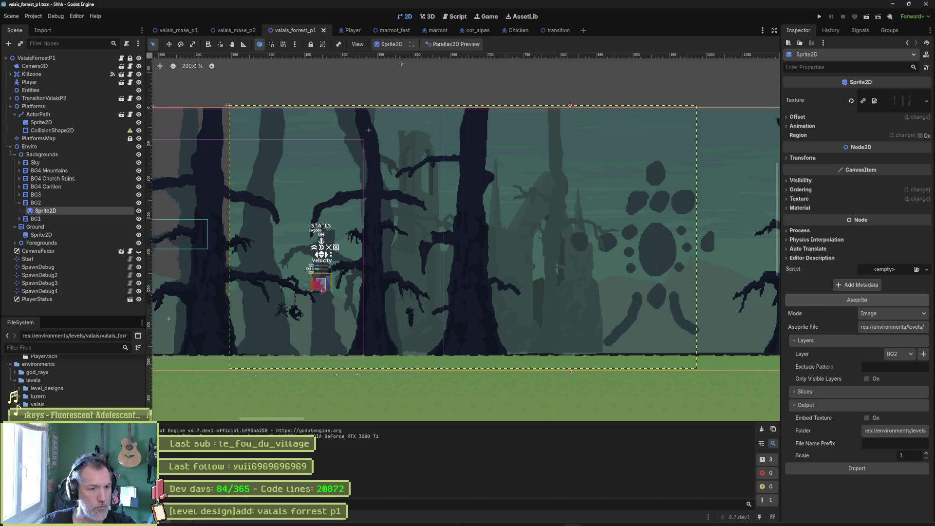
left_click(493, 517)
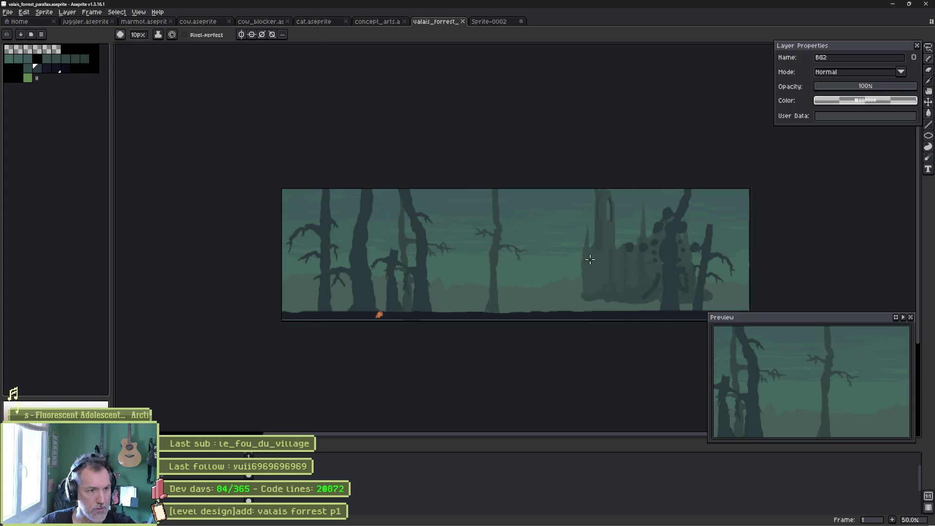
- On the right-hand tree's layer, paint two dark trunks and a horizontal branch before the ruins, then save
left_click_drag(590, 260, 483, 251)
scroll(513, 268, "up", 1)
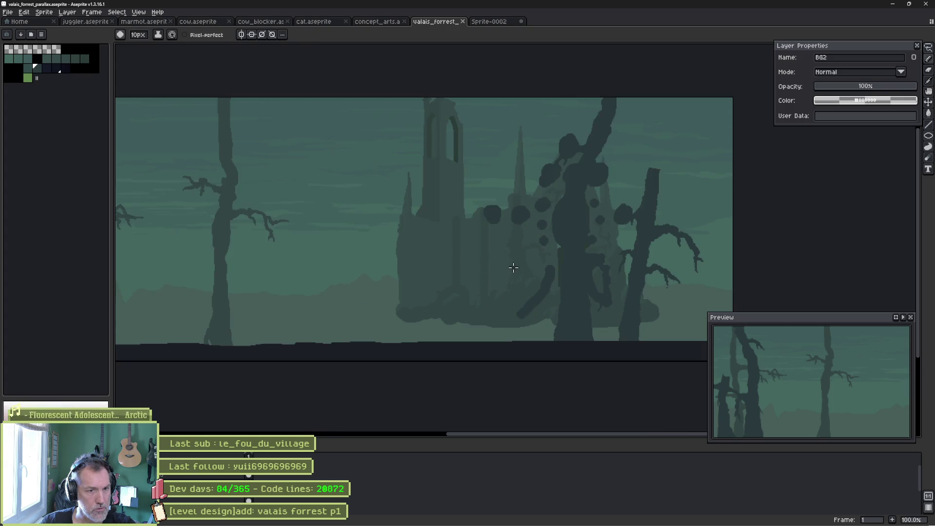
left_click(568, 312, "ctrl")
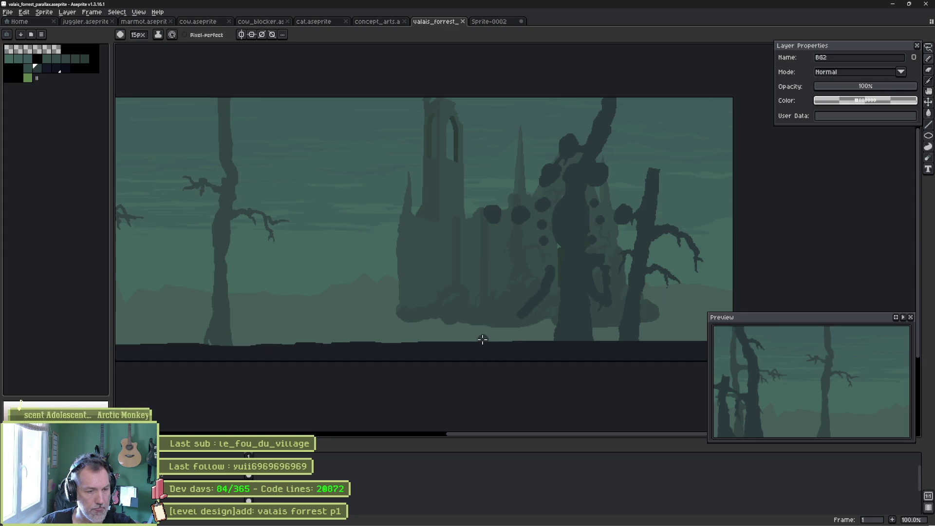
mouse_move(476, 341)
left_mouse_down()
mouse_move(489, 310)
mouse_move(515, 326)
left_mouse_up()
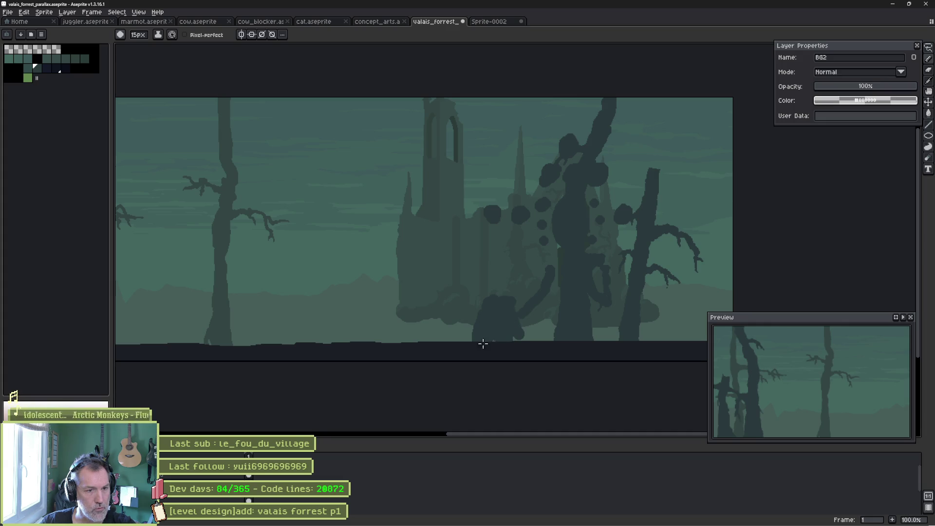
mouse_move(447, 341)
left_mouse_down()
mouse_move(451, 241)
mouse_move(470, 181)
mouse_move(452, 145)
left_mouse_up()
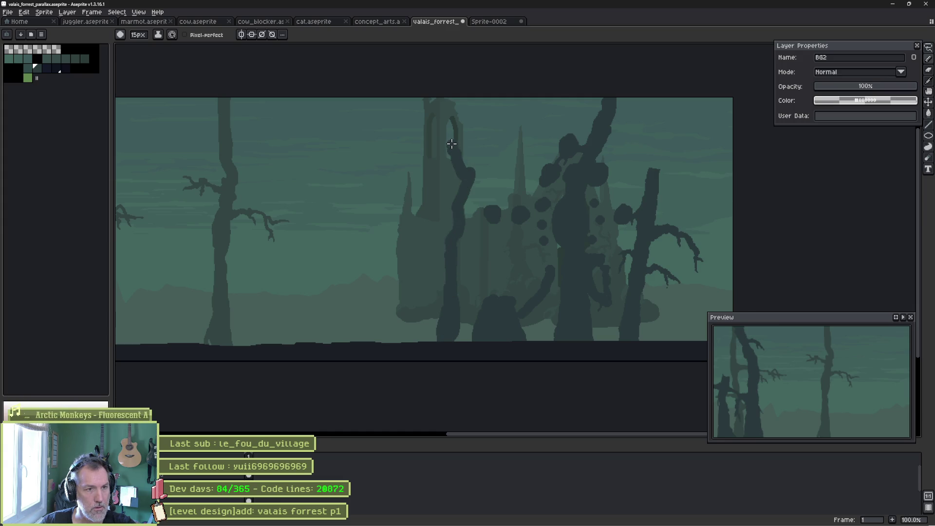
left_click_drag(463, 222, 469, 333)
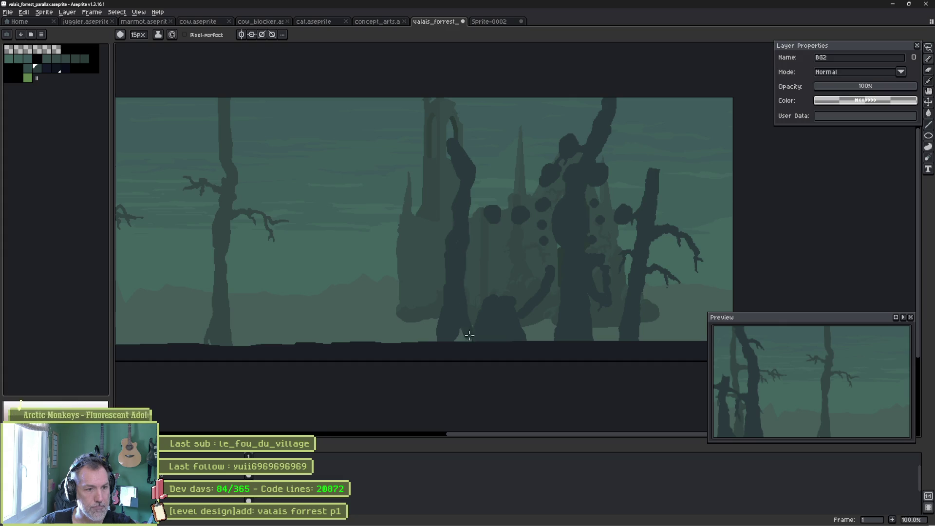
mouse_move(480, 269)
left_mouse_down()
mouse_move(507, 273)
mouse_move(448, 271)
mouse_move(422, 285)
left_mouse_up()
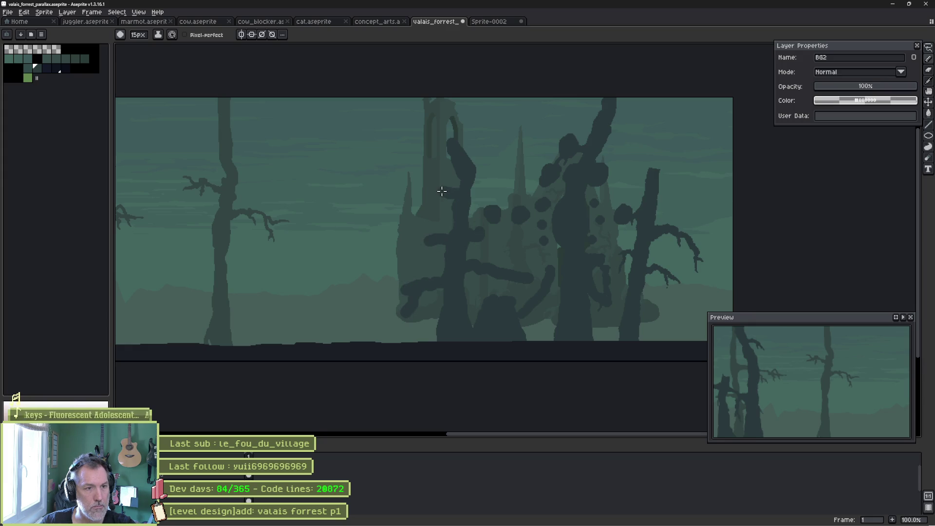
key("ctrl+s")
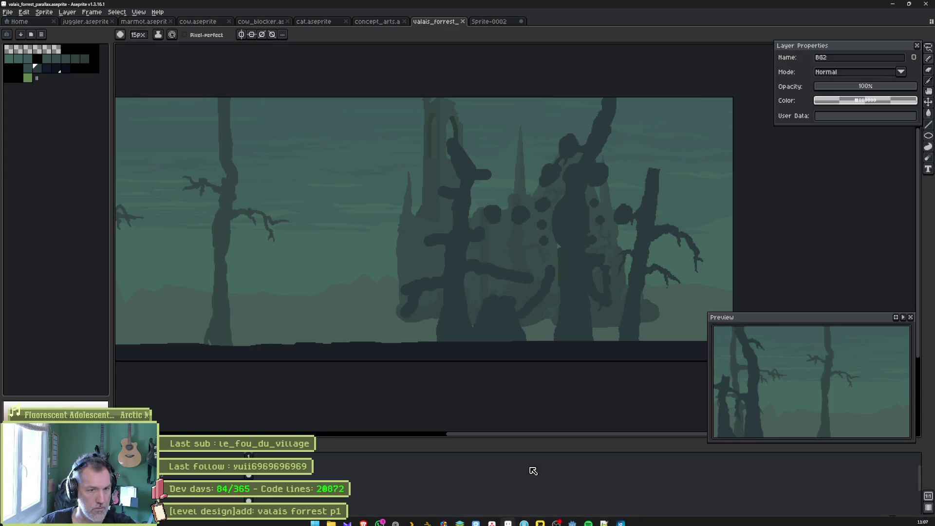
- Re-import the updated BG2 art in Godot and pan the scene to check the parallax
left_click(524, 520)
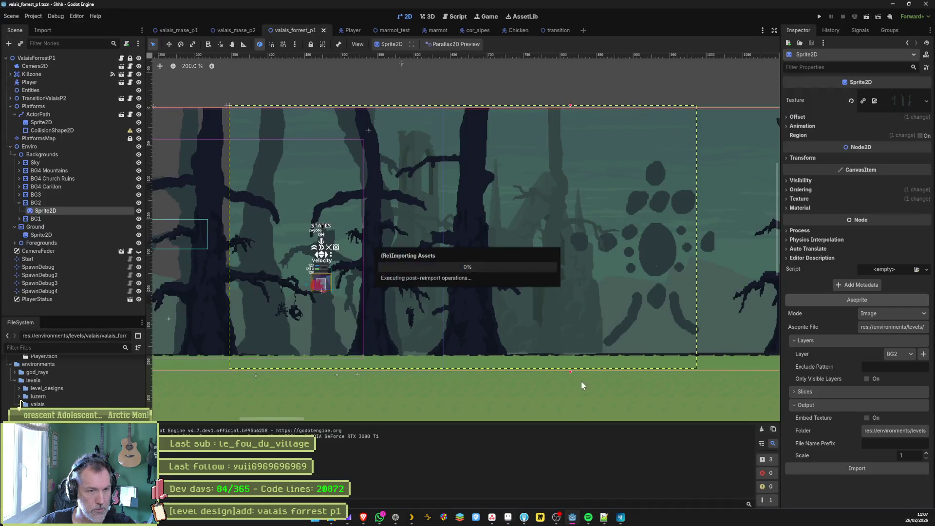
left_click(831, 466)
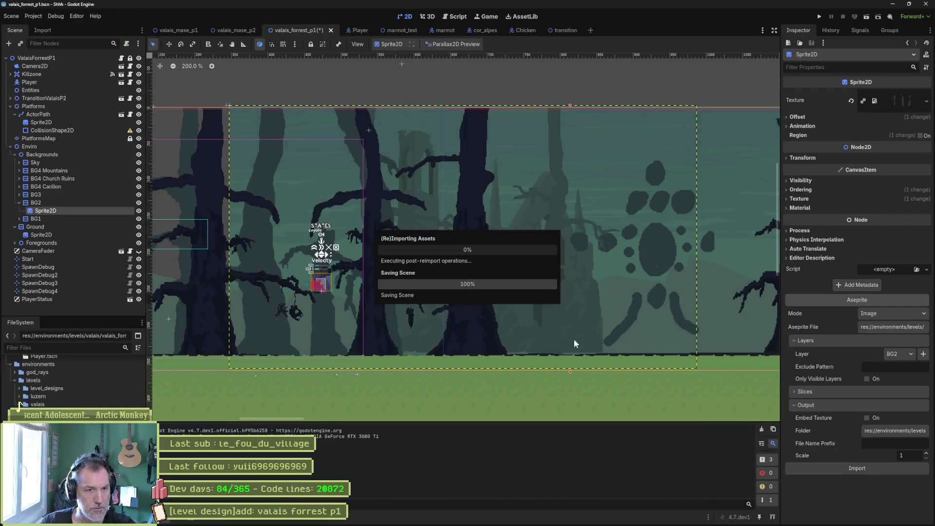
scroll(624, 226, "down", 3)
mouse_move(624, 230)
left_mouse_down()
mouse_move(479, 241)
mouse_move(614, 230)
left_mouse_up()
- Test-run the level to review the new trees, then stop the game
key("F6")
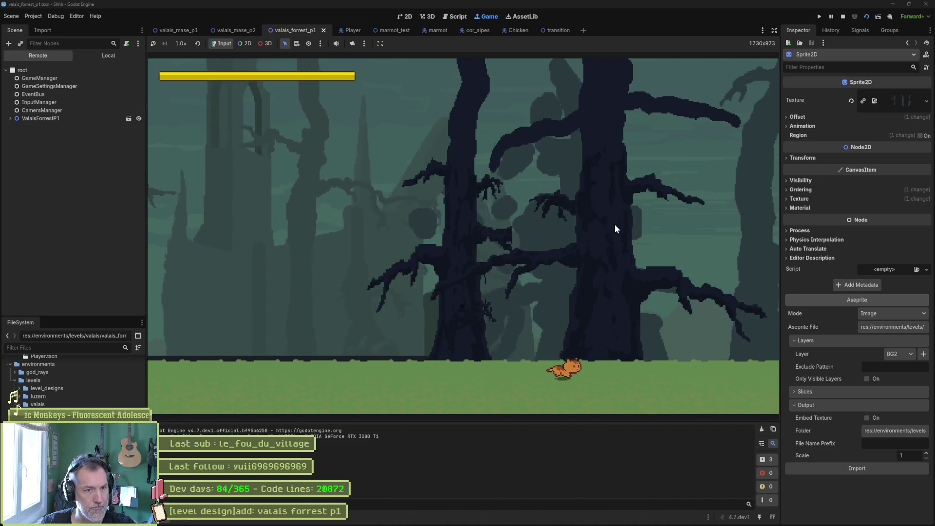
key("F8")
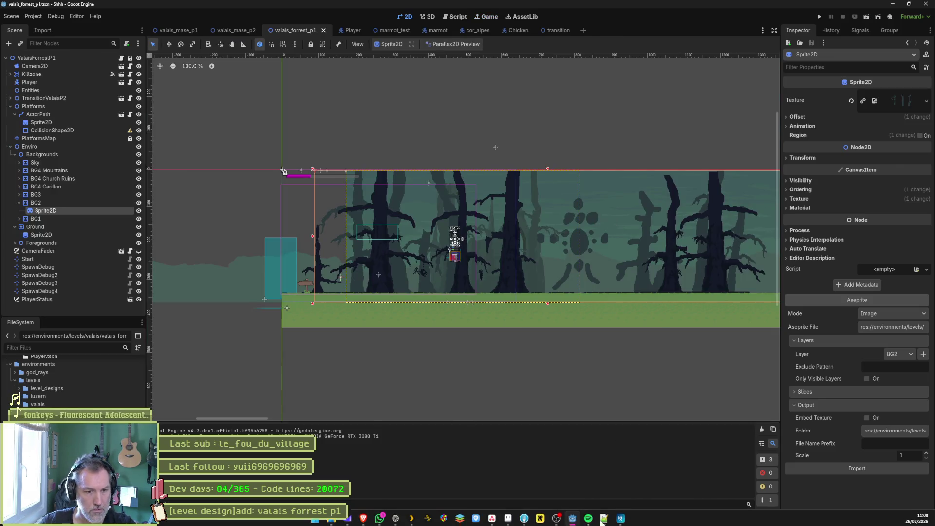
left_click(508, 517)
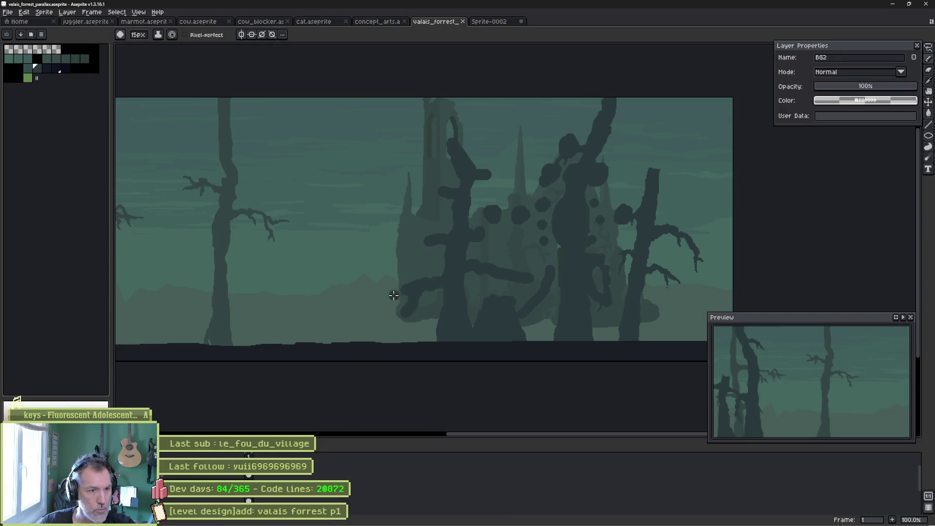
- Zoom in and paint a new dark tree trunk up from the ground, thinning it with the eraser
scroll(395, 293, "up", 1)
mouse_move(321, 378)
left_mouse_down()
mouse_move(294, 334)
mouse_move(298, 161)
mouse_move(308, 171)
mouse_move(317, 253)
left_mouse_up()
key("e")
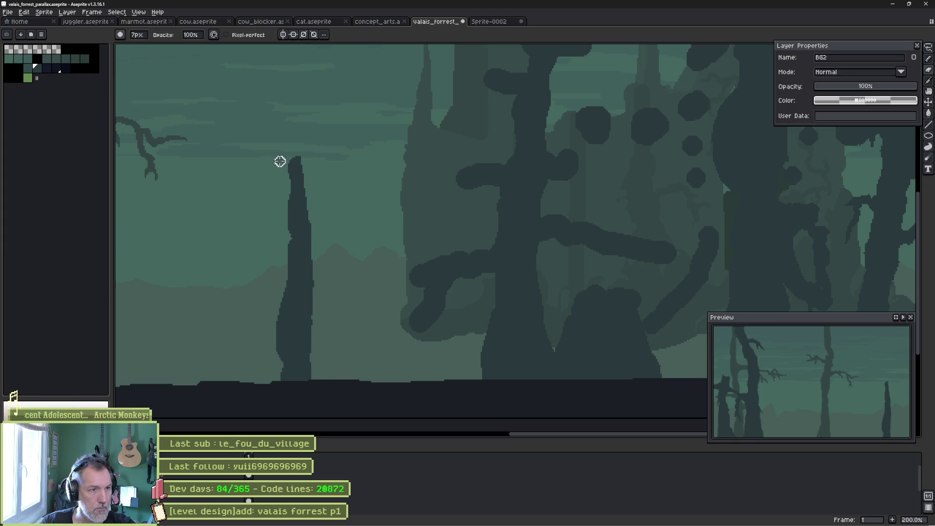
key("b")
- Paint a second trunk with a wider base, plus branches reaching right and left, then shrink the brush
mouse_move(365, 332)
left_mouse_down()
mouse_move(359, 372)
mouse_move(373, 309)
mouse_move(357, 146)
mouse_move(376, 99)
mouse_move(368, 249)
left_mouse_up()
mouse_move(355, 365)
left_mouse_down()
mouse_move(345, 355)
mouse_move(380, 244)
mouse_move(420, 243)
left_mouse_up()
mouse_move(408, 242)
left_mouse_down()
mouse_move(359, 230)
mouse_move(324, 250)
left_mouse_up()
key("minus")
key("minus")
key("minus")
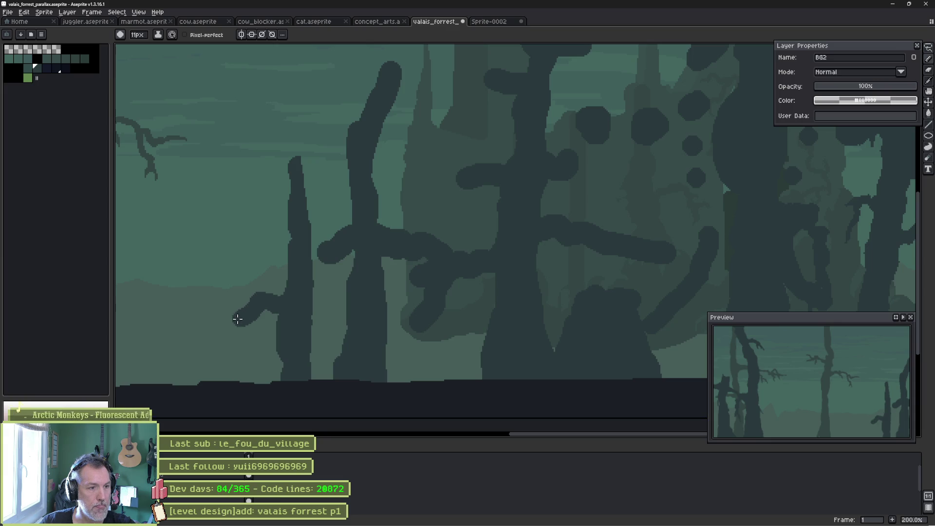
- Zoom out to view more of the forest and save the parallax file
mouse_move(366, 97)
left_mouse_down()
mouse_move(393, 187)
mouse_move(438, 211)
mouse_move(390, 202)
mouse_move(347, 224)
left_mouse_up()
scroll(358, 236, "down", 3)
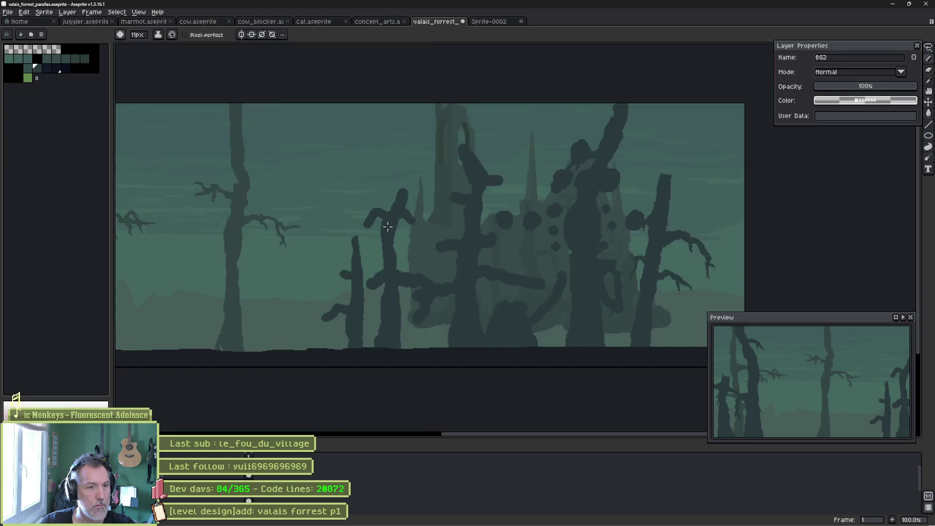
key("ctrl+s")
key("alt+Tab")
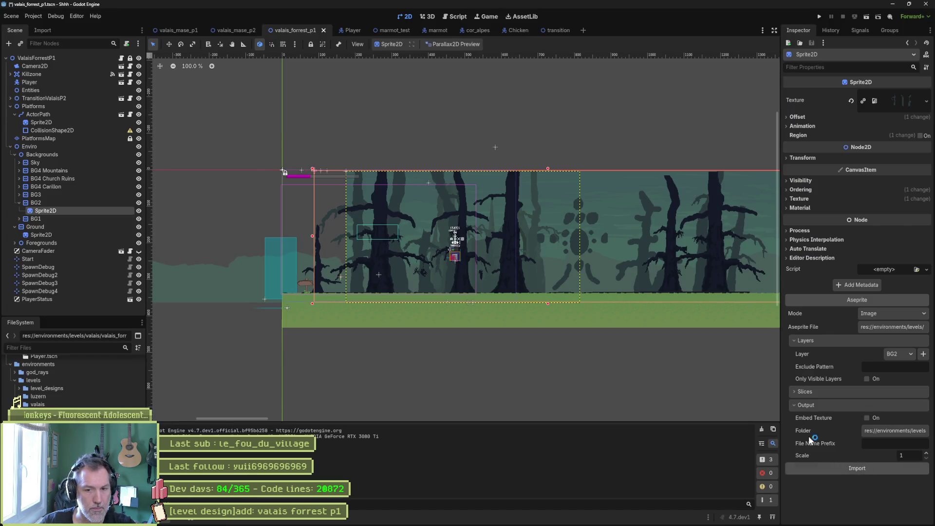
- Run the level and move the cat right to watch the new BG2 trees scroll, then stop
key("F6")
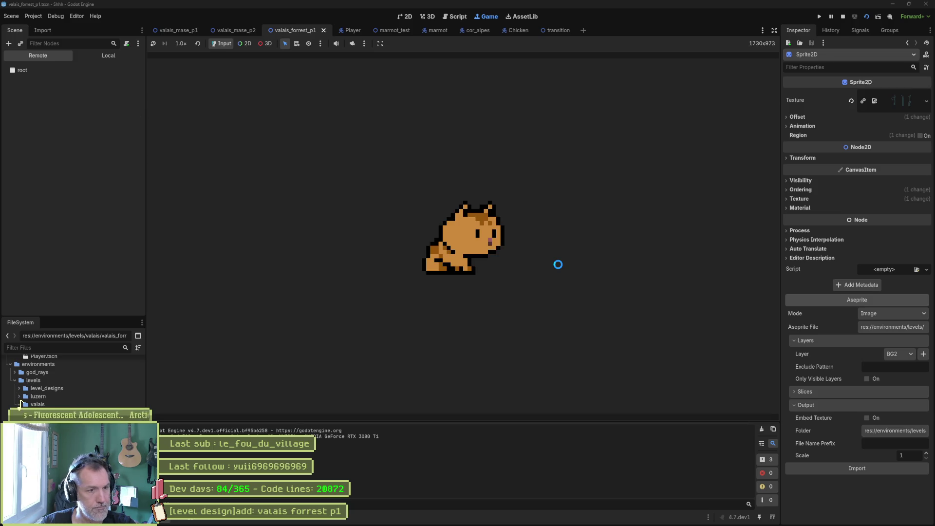
key("Right")
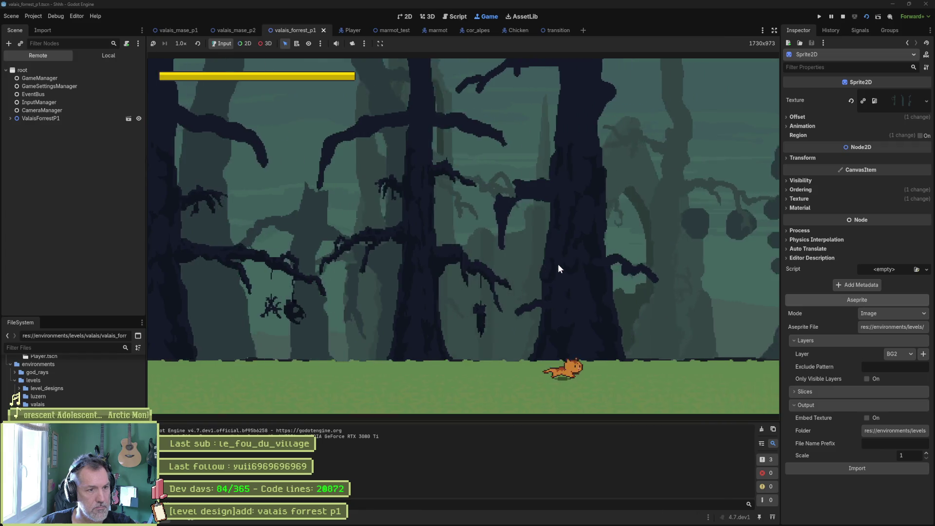
key("Right")
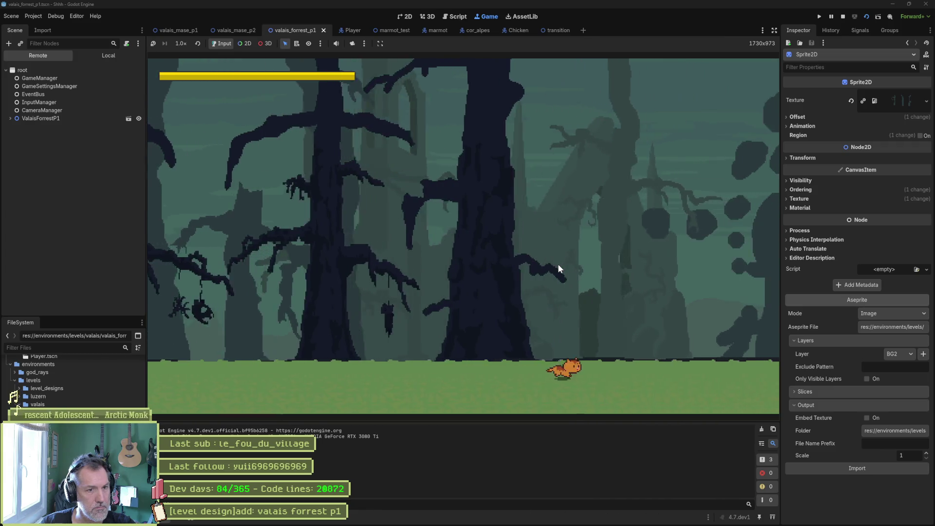
key("Right")
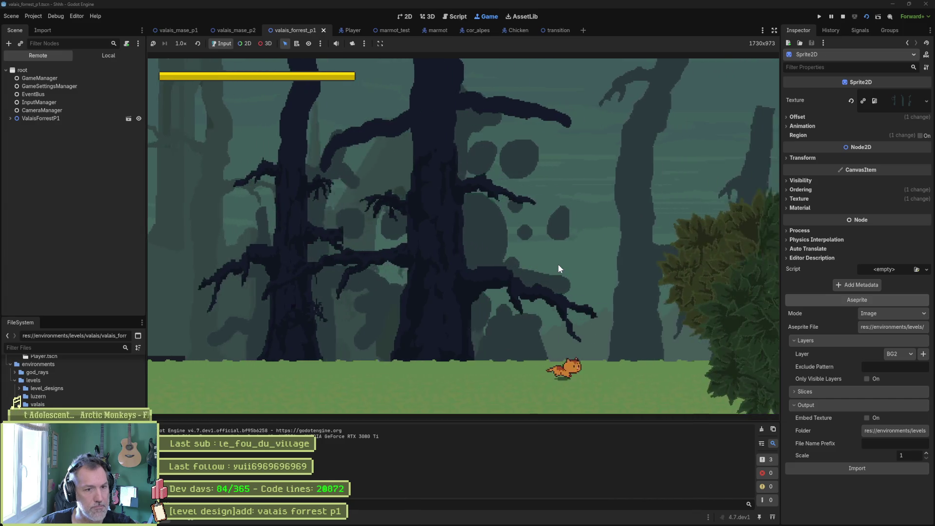
key("F8")
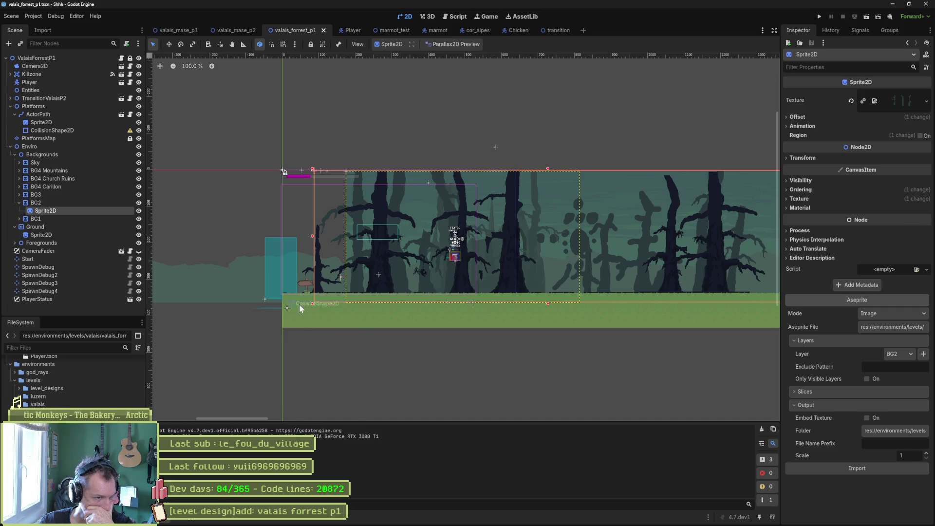
left_click(504, 513)
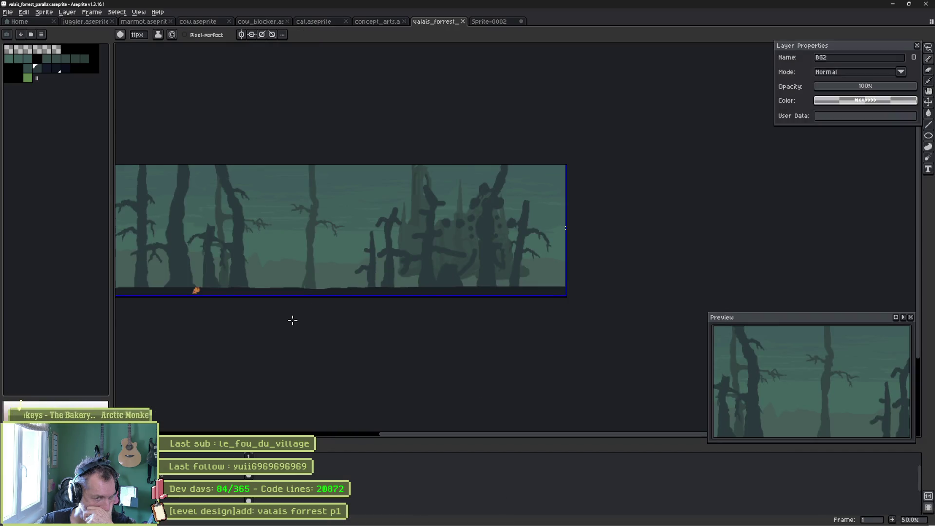
- Pan the canvas to centre the forest artwork with its dark foreground trees
mouse_move(292, 320)
left_mouse_down()
mouse_move(357, 330)
mouse_move(453, 313)
left_mouse_up()
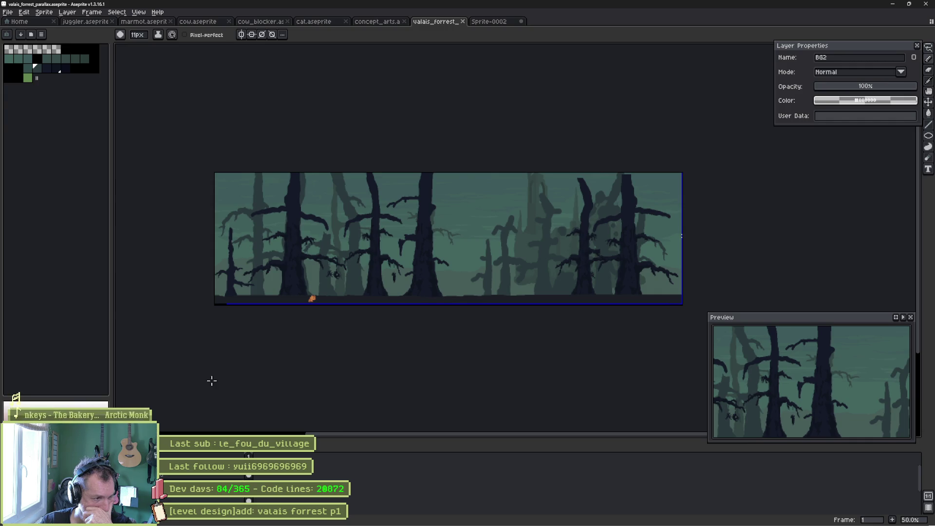
- Move the BG4 Church Ruins and BG4 Carillon layer contents left toward the centre
left_click(194, 498)
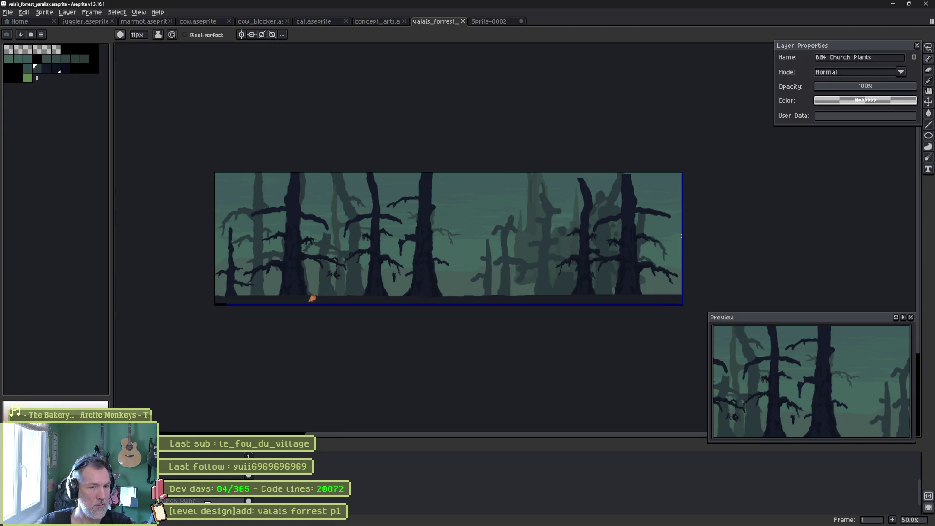
left_click(185, 500)
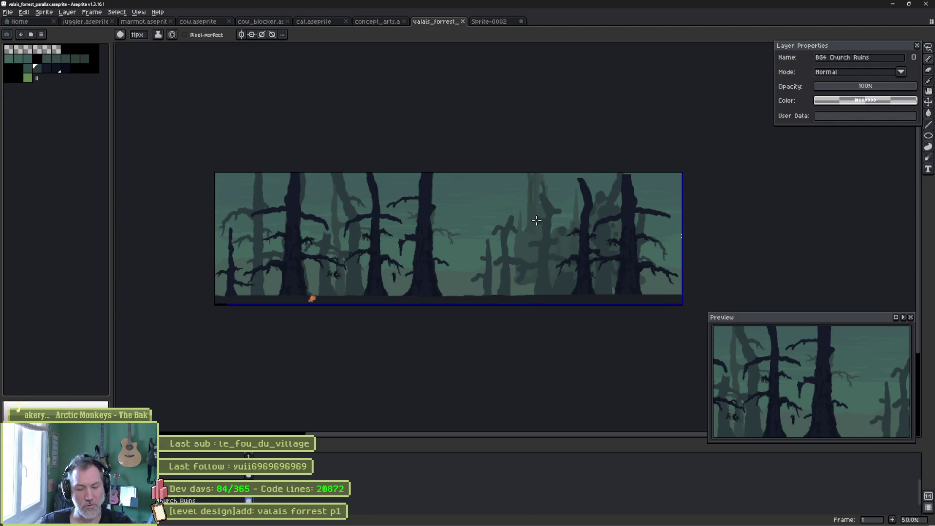
key("v")
left_click_drag(538, 230, 451, 242)
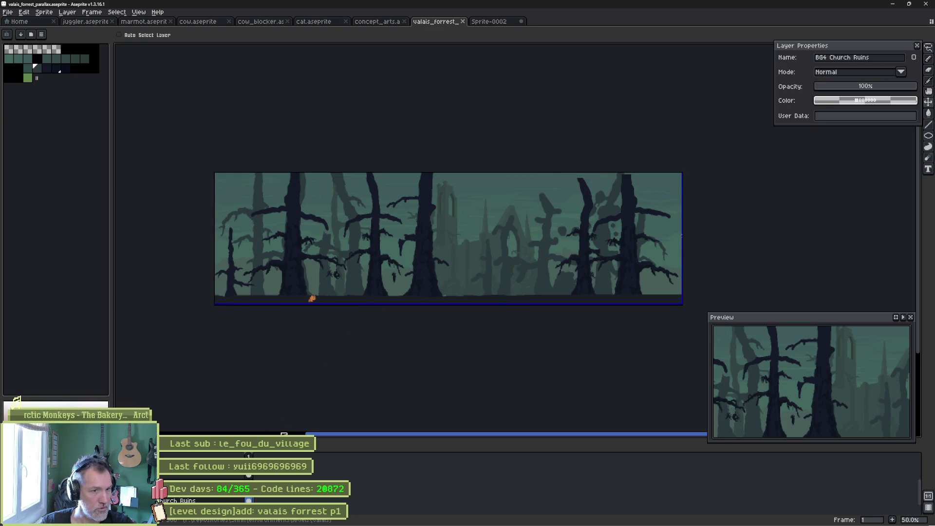
left_click(195, 513)
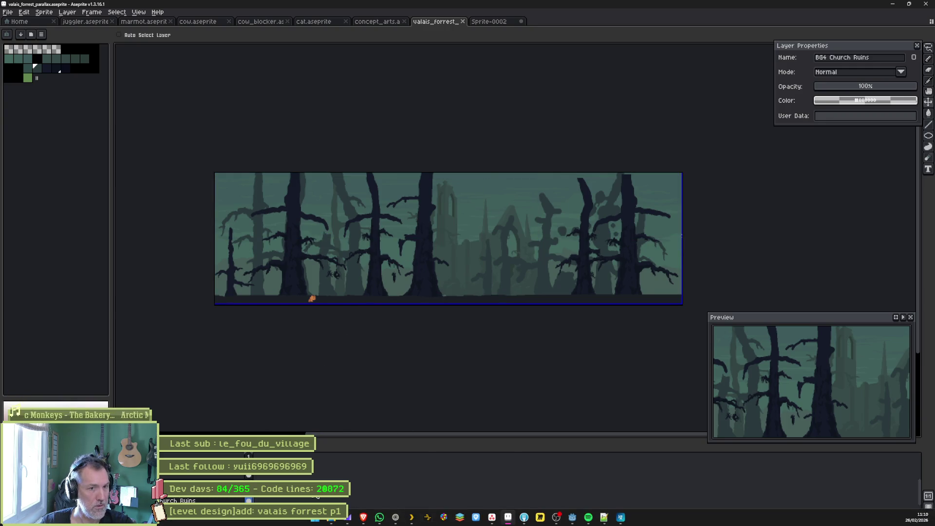
mouse_move(539, 258)
left_mouse_down()
mouse_move(481, 259)
mouse_move(431, 276)
left_mouse_up()
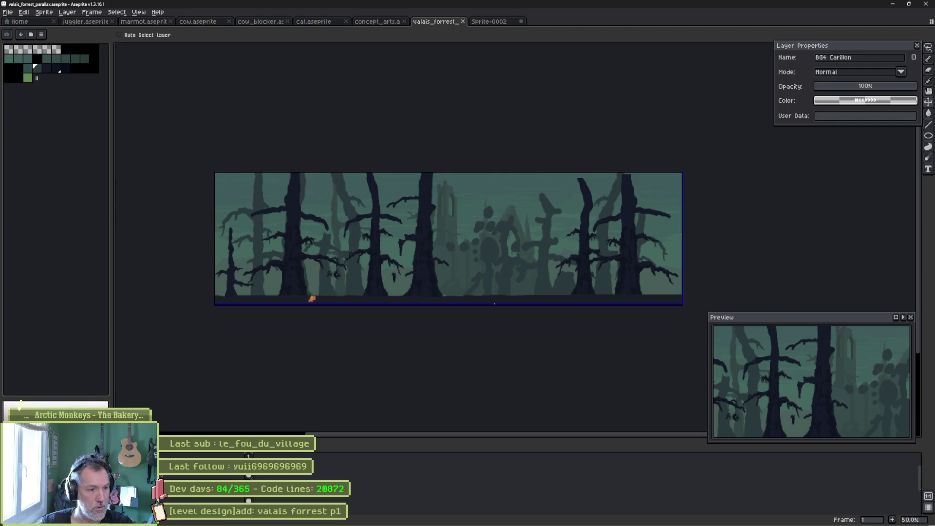
- Check the Carillon layer's properties, then pick a dark navy colour from the palette
left_click(853, 57)
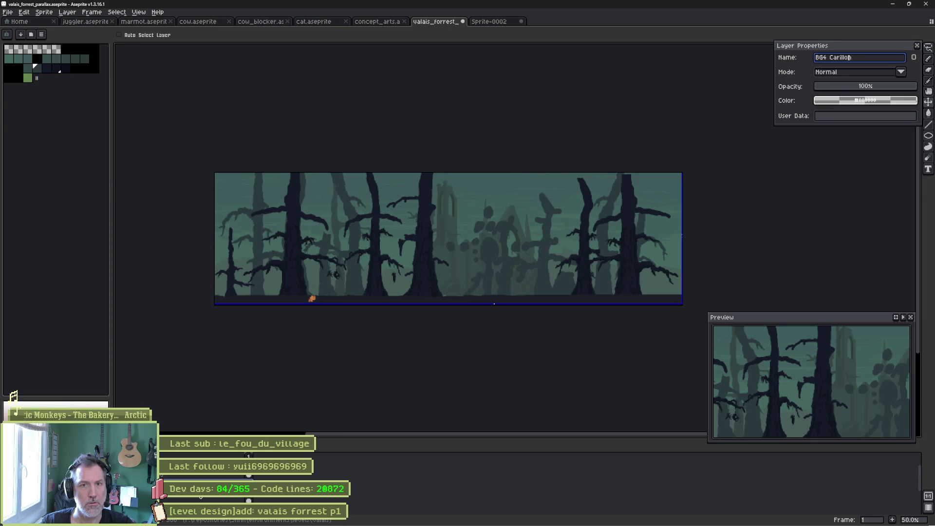
key("Return")
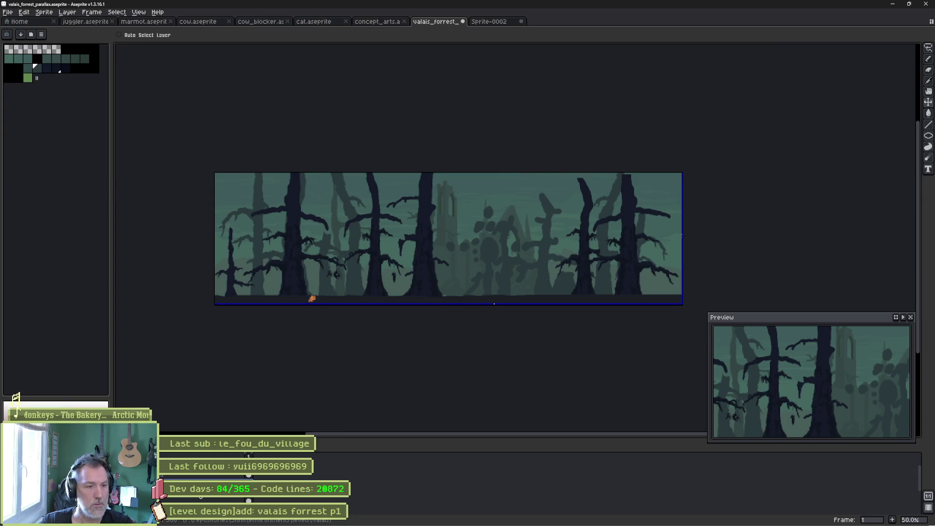
scroll(510, 312, "up", 2)
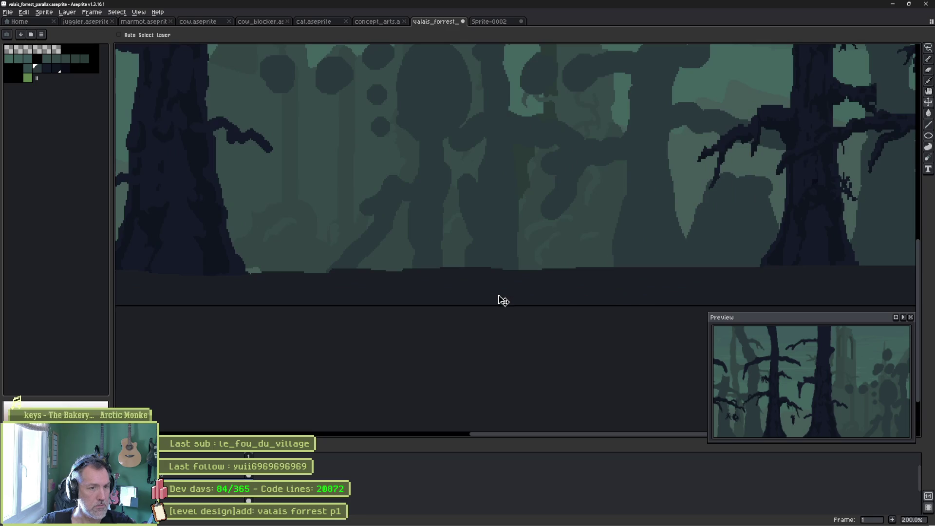
key("b")
scroll(343, 266, "up", 1)
left_click(193, 303, "alt")
- Magic Wand the carillon's blobs and fill them all dark navy with Contiguous off, then deselect
key("w")
left_click(453, 241)
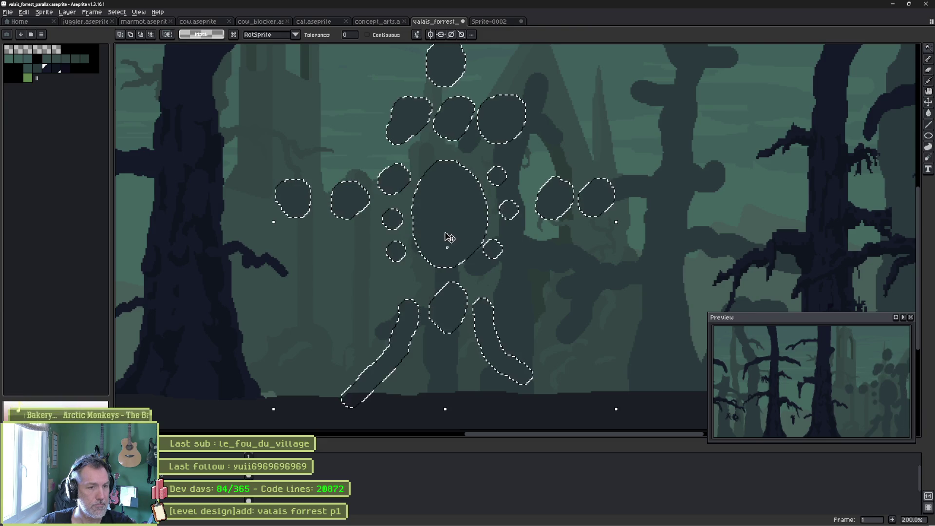
key("g")
left_click(446, 242)
left_click(193, 34)
left_click(443, 246)
key("ctrl+d")
scroll(341, 226, "down", 2)
left_click_drag(341, 227, 488, 260)
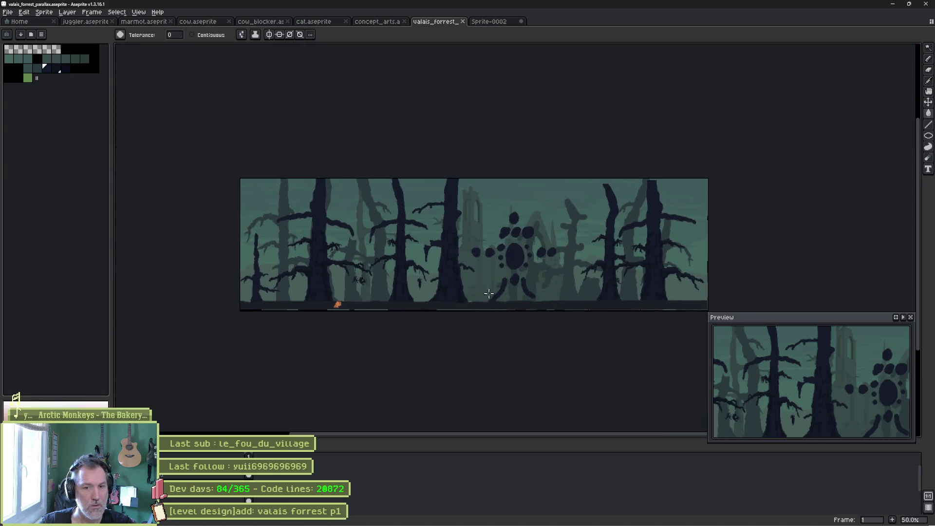
left_click(572, 518)
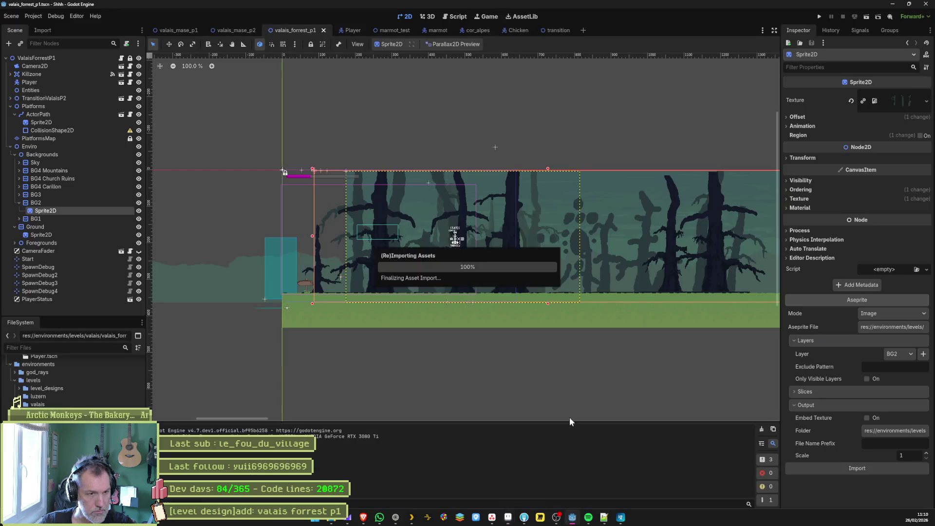
- Expand BG1 and re-import its sprite from the updated Aseprite art, leaving the output folder unchanged
left_click(19, 219)
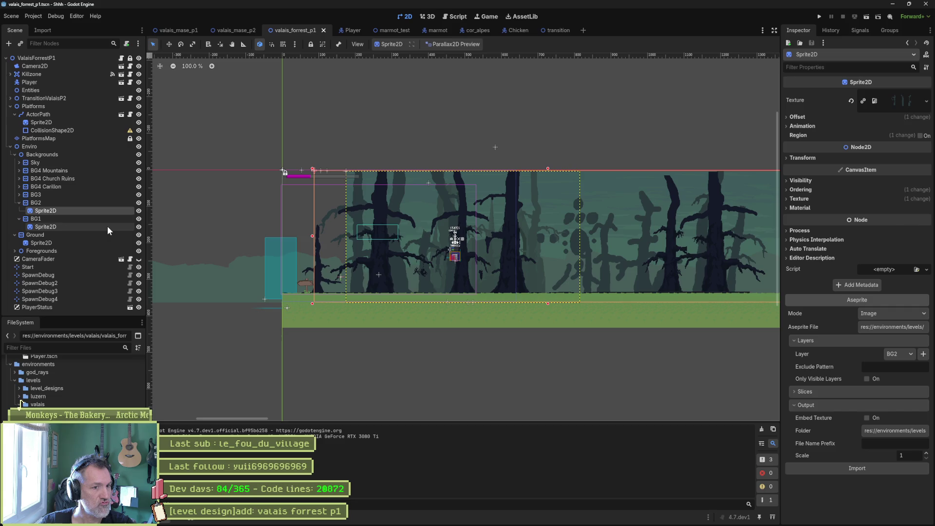
left_click(107, 226)
left_click(878, 510)
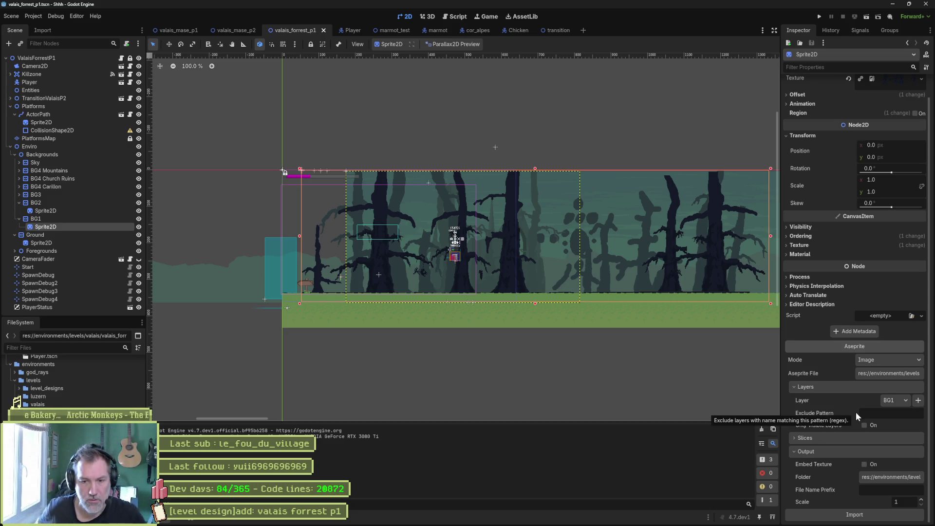
left_click(902, 473)
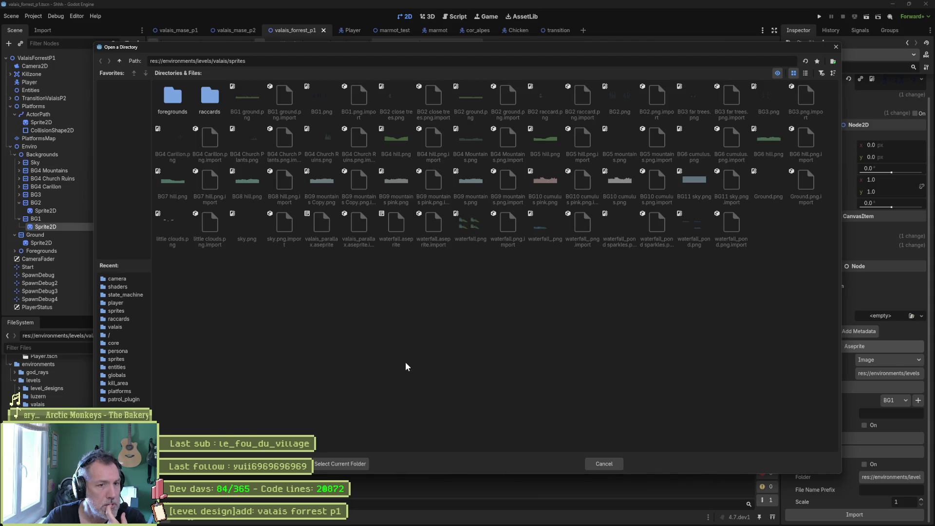
left_click(598, 464)
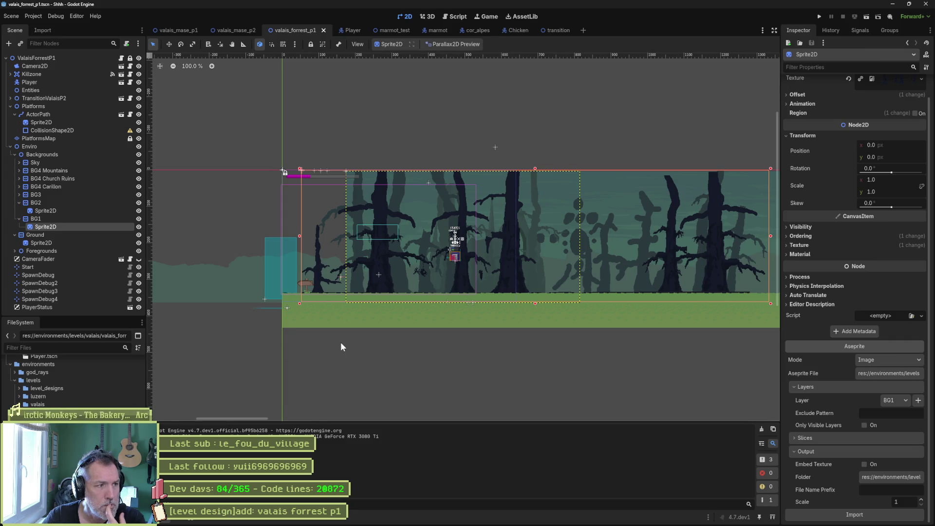
- Re-import BG2's sprite, then expand BG4 Carillon and select its sprite
left_click(50, 211)
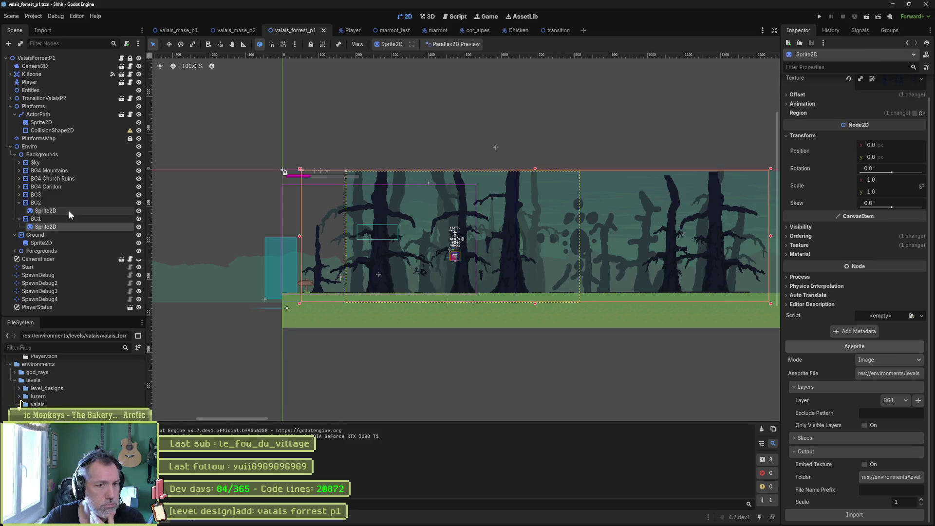
left_click(863, 479)
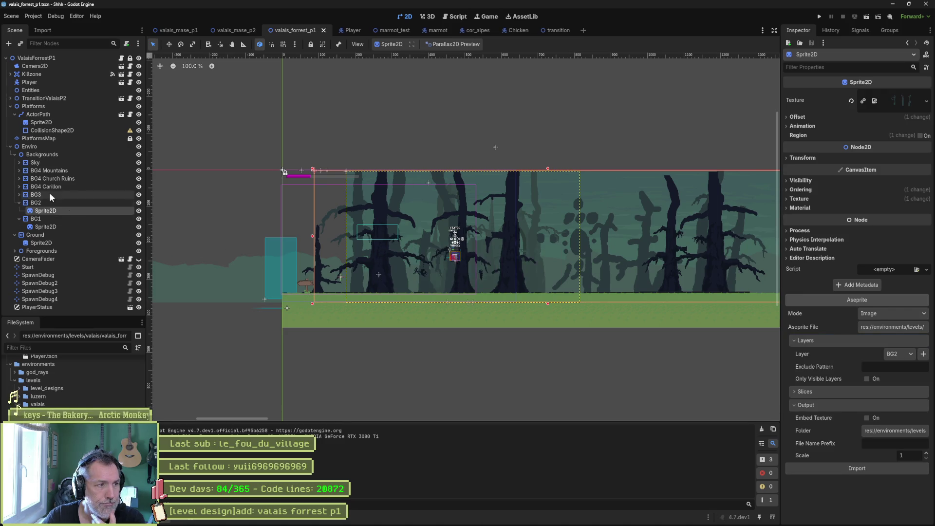
left_click(19, 187)
left_click(91, 195)
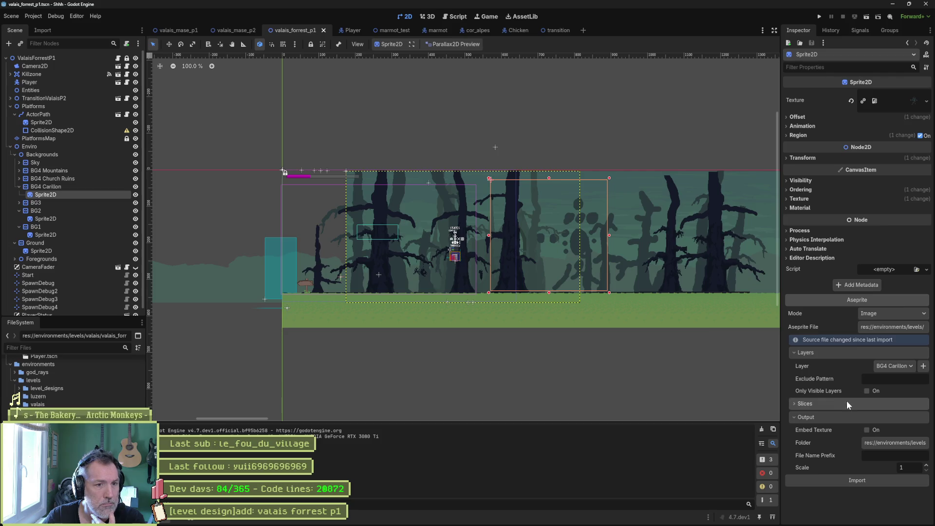
- Re-import the Carillon sprite using the BG1 Carillon layer from the Aseprite layer list
left_click(876, 479)
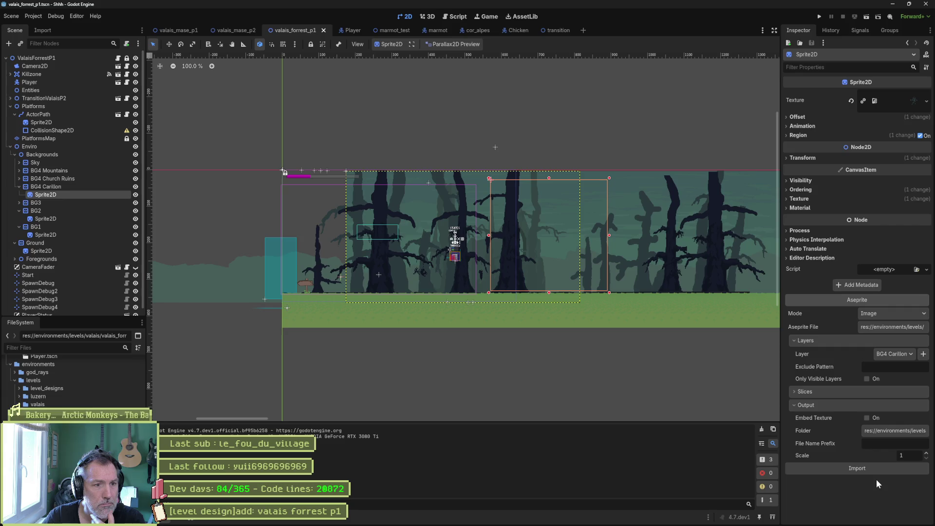
left_click(799, 136)
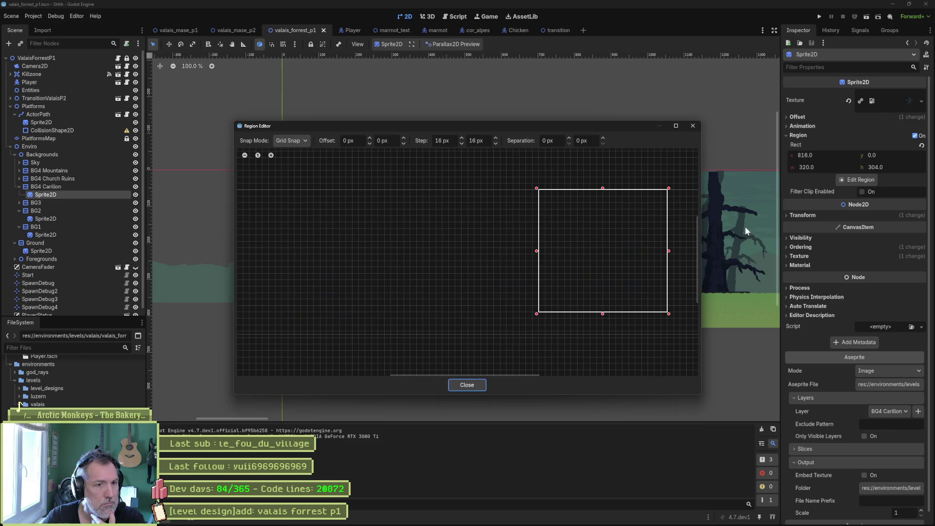
mouse_move(636, 247)
left_mouse_down()
mouse_move(435, 254)
mouse_move(592, 243)
left_mouse_up()
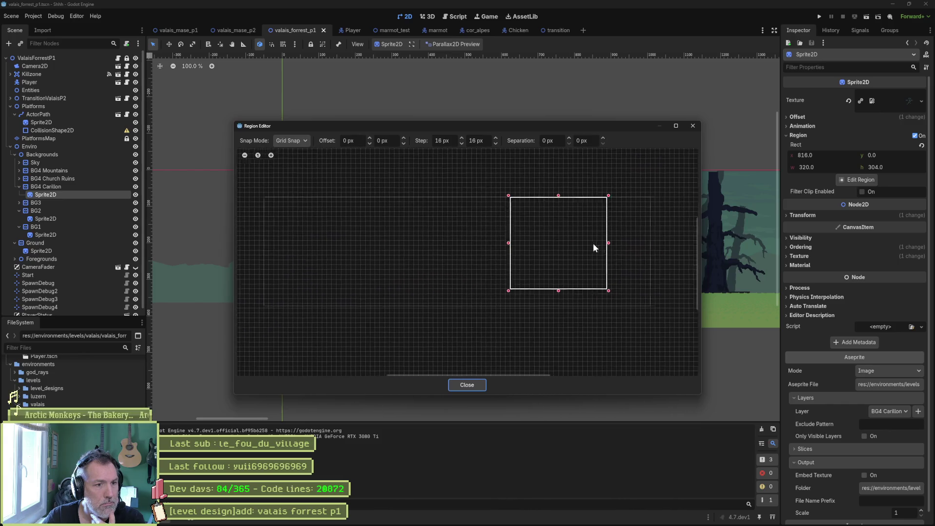
left_click(692, 126)
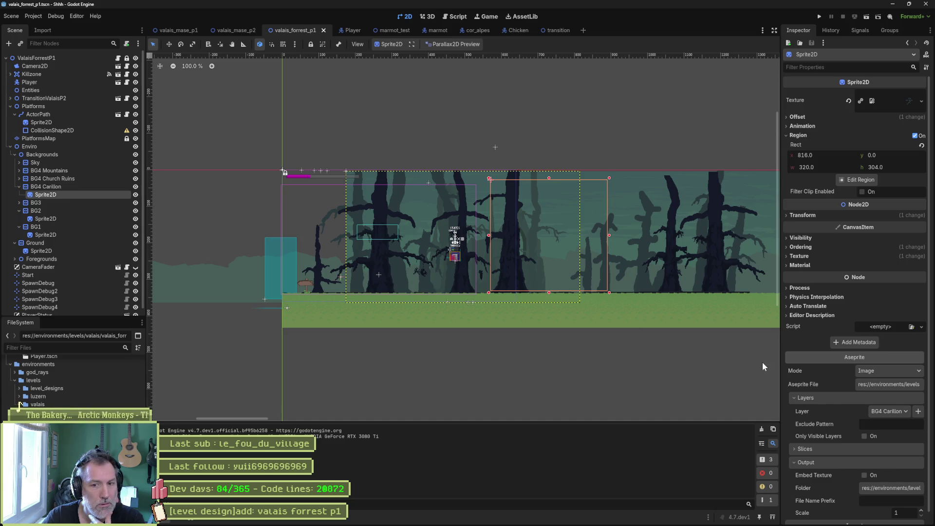
left_click(892, 412)
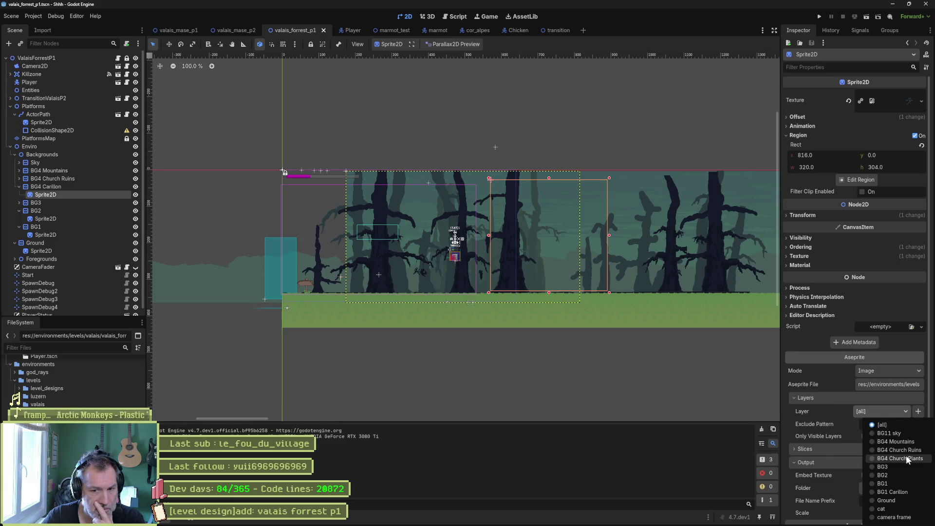
left_click(900, 491)
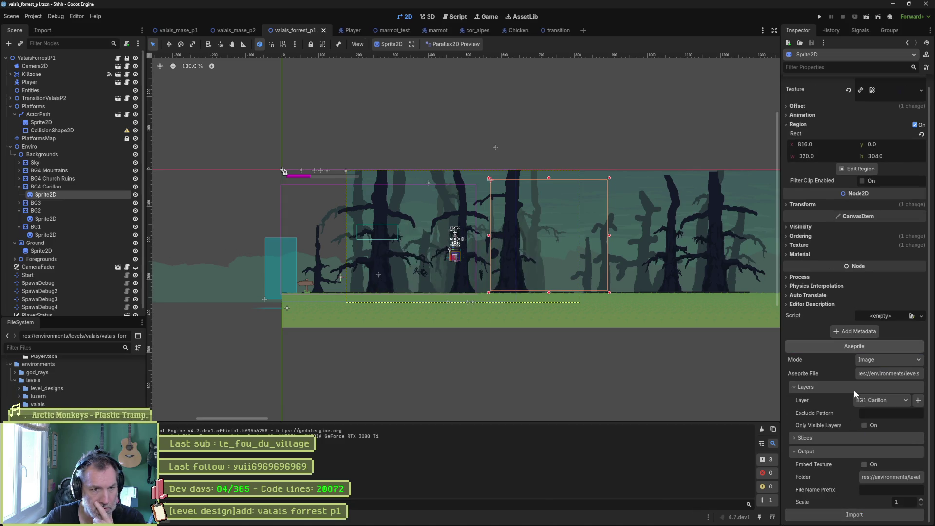
- Crop the sprite's region to the spotted tree at 624, 80, size 256 × 272
left_click(860, 171)
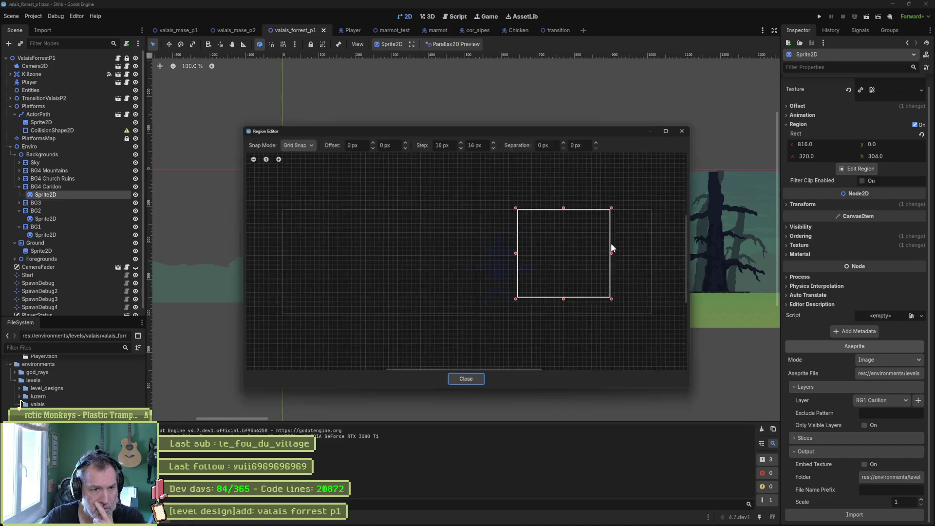
scroll(485, 238, "up", 3)
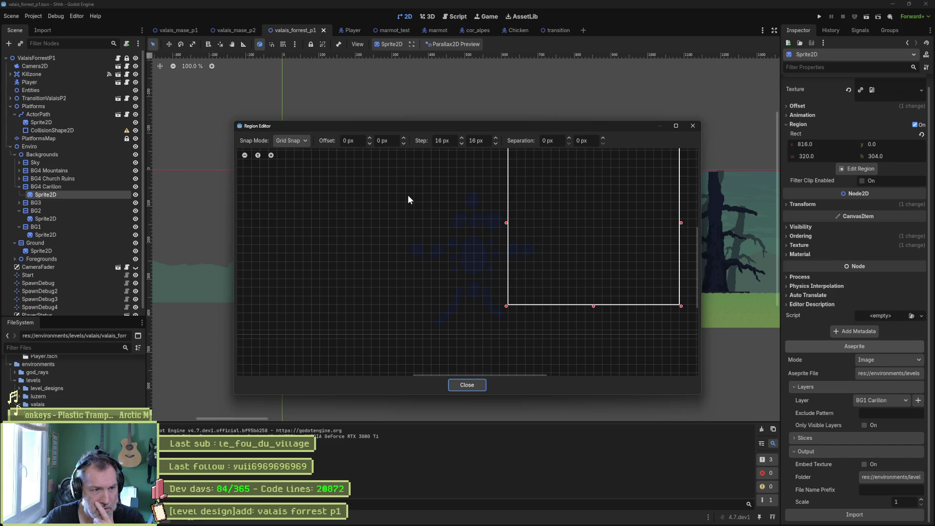
left_click_drag(405, 186, 544, 332)
left_click(469, 386)
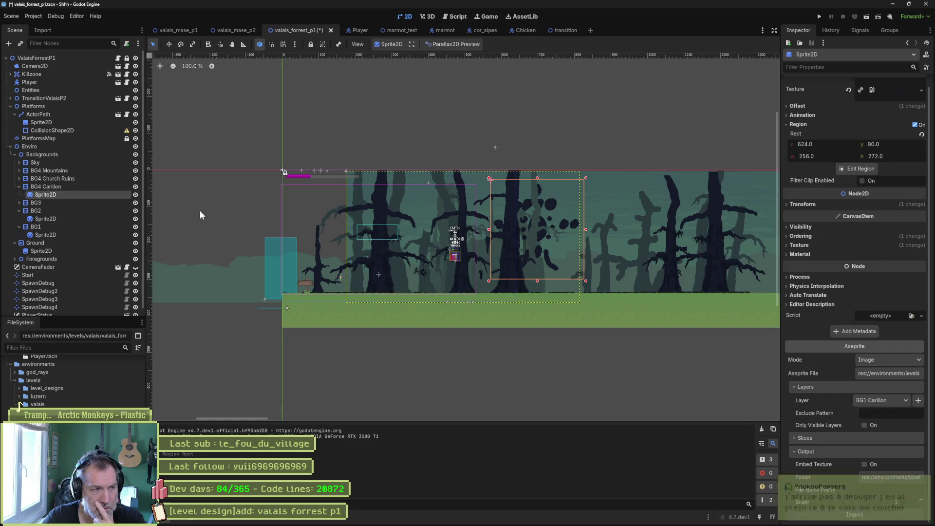
left_click(71, 188)
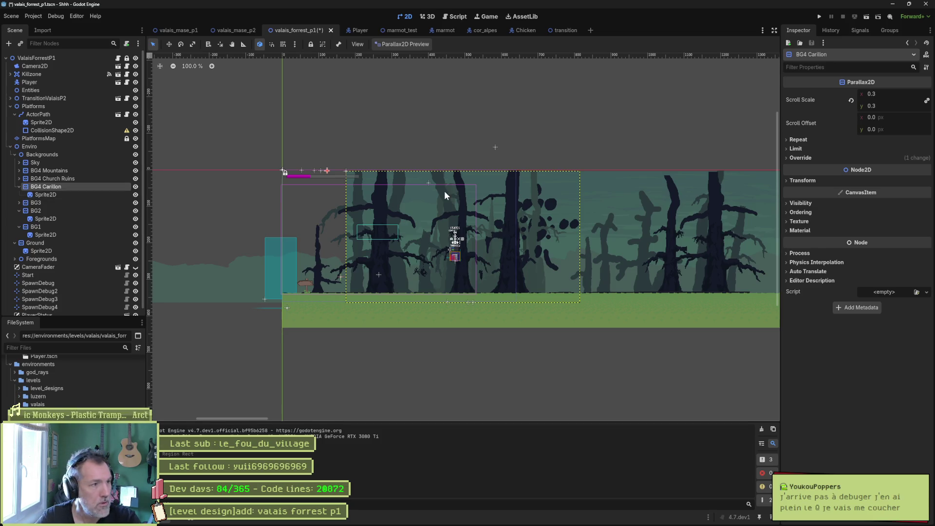
left_click(51, 194)
- Drag the carillon's spotted tree sprite further right and save the level scene
key("w")
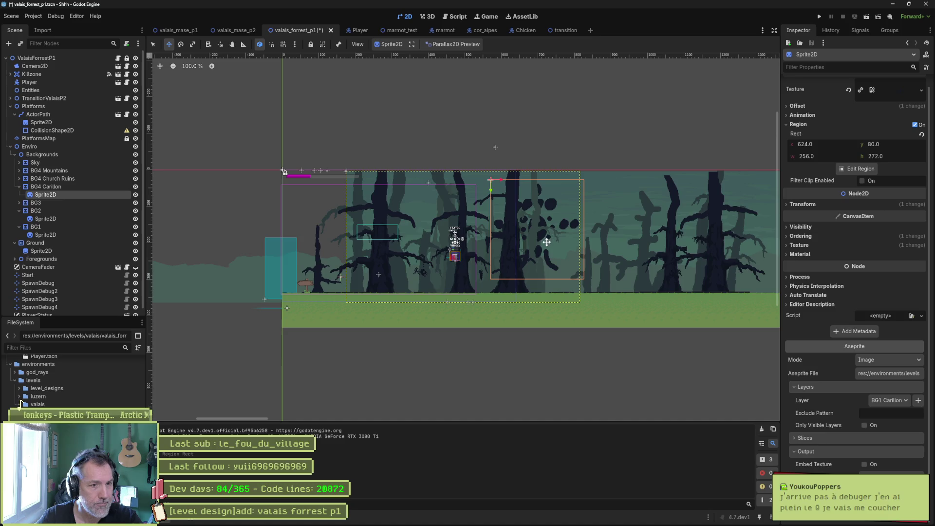
left_click_drag(544, 244, 603, 266)
key("ctrl+s")
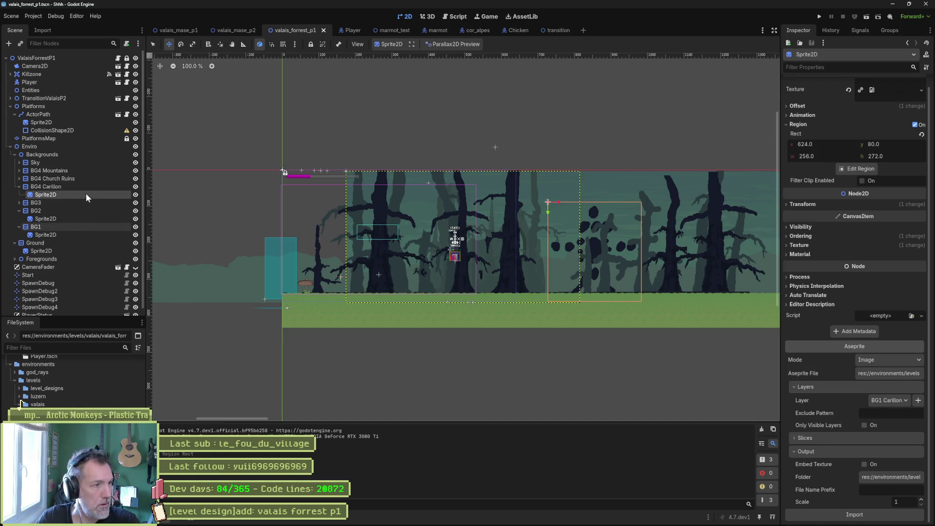
left_click(55, 185)
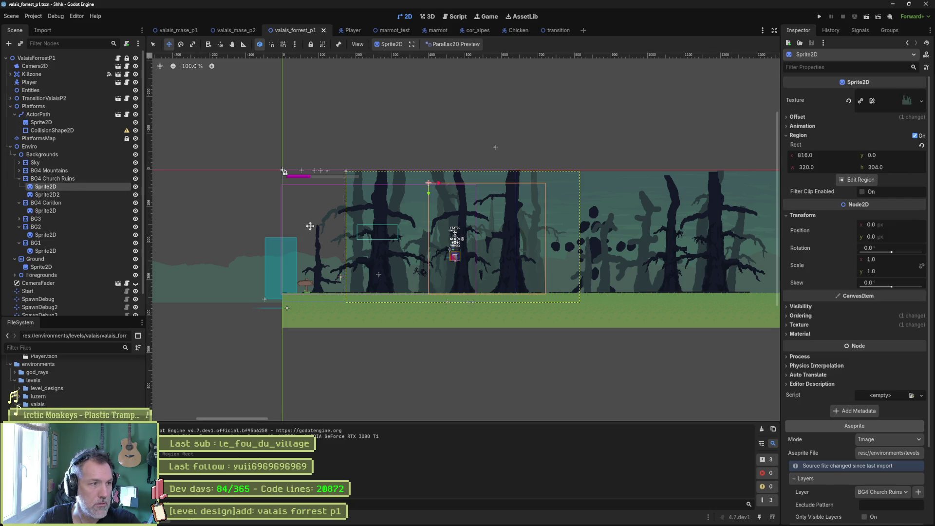
- Reimport both BG4 Church Ruins sprites from their Aseprite art
scroll(862, 438, "down", 3)
left_click(869, 516)
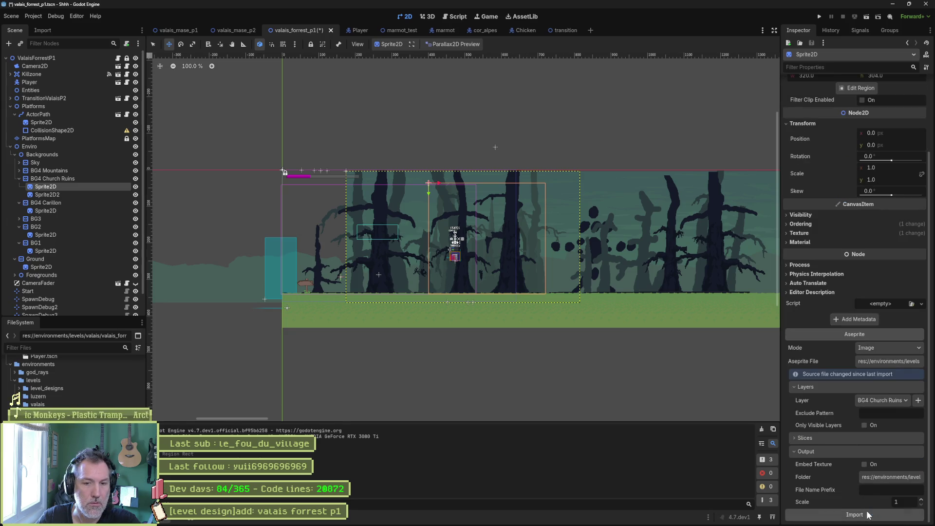
left_click(66, 195)
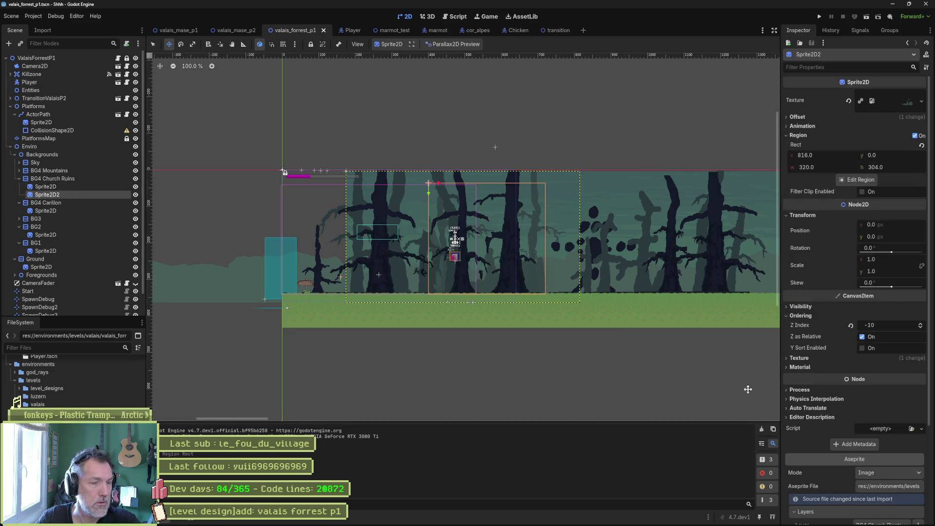
scroll(877, 481, "down", 3)
left_click(855, 515)
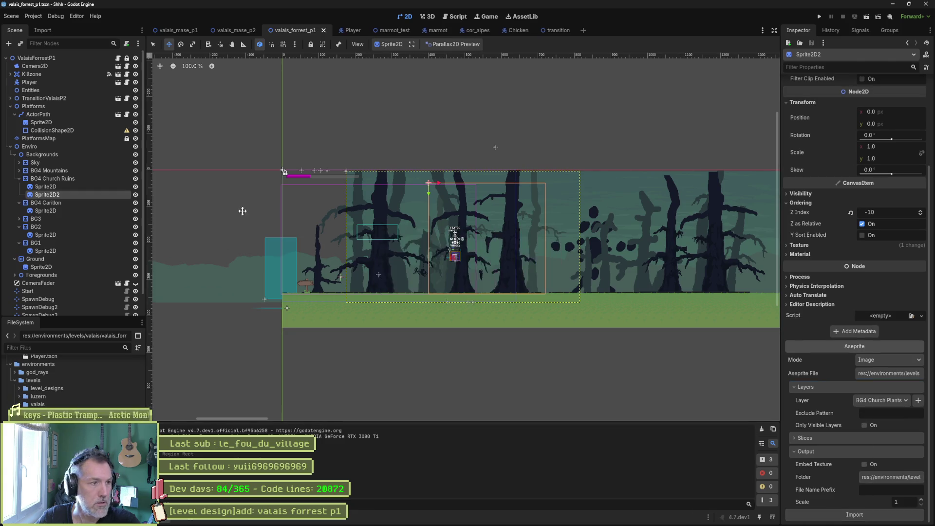
- Crop the first Church Ruins sprite's region to frame the whole ruined church
left_click(89, 187)
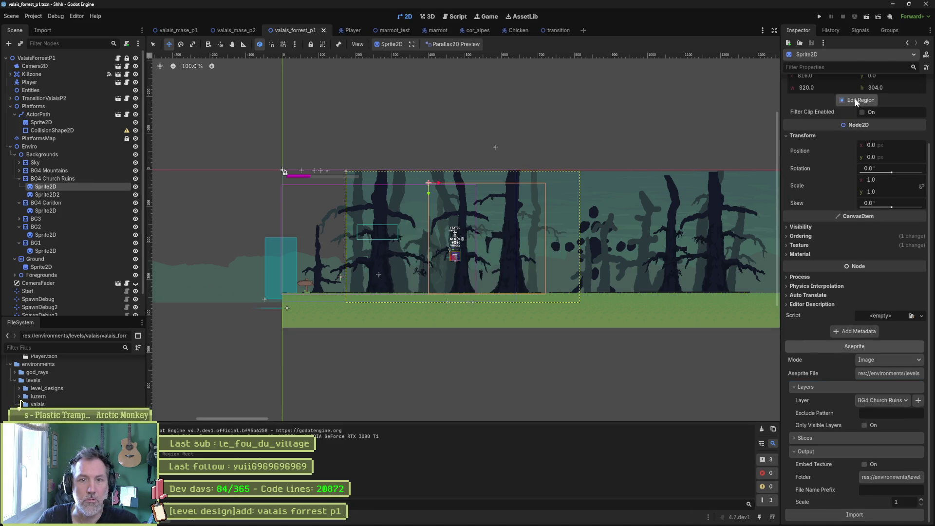
left_click_drag(607, 223, 511, 245)
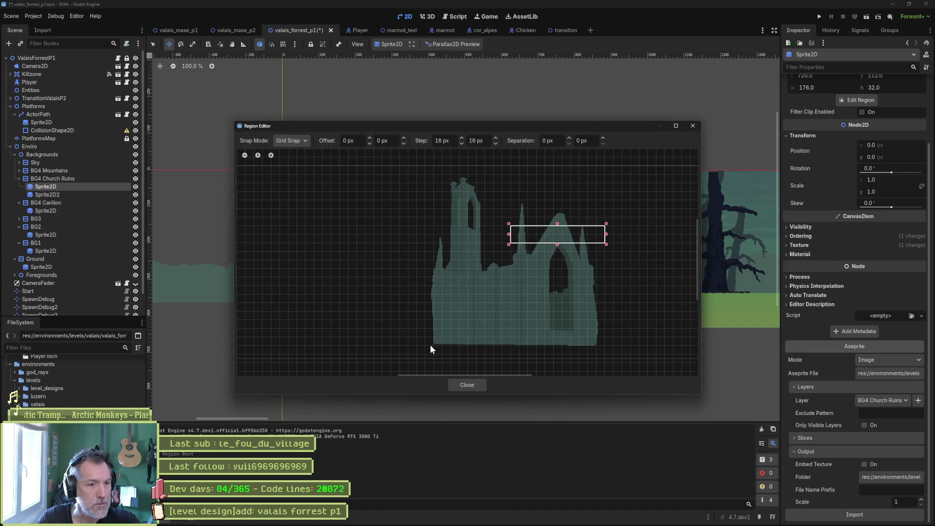
mouse_move(426, 354)
left_mouse_down()
mouse_move(616, 181)
mouse_move(608, 182)
left_mouse_up()
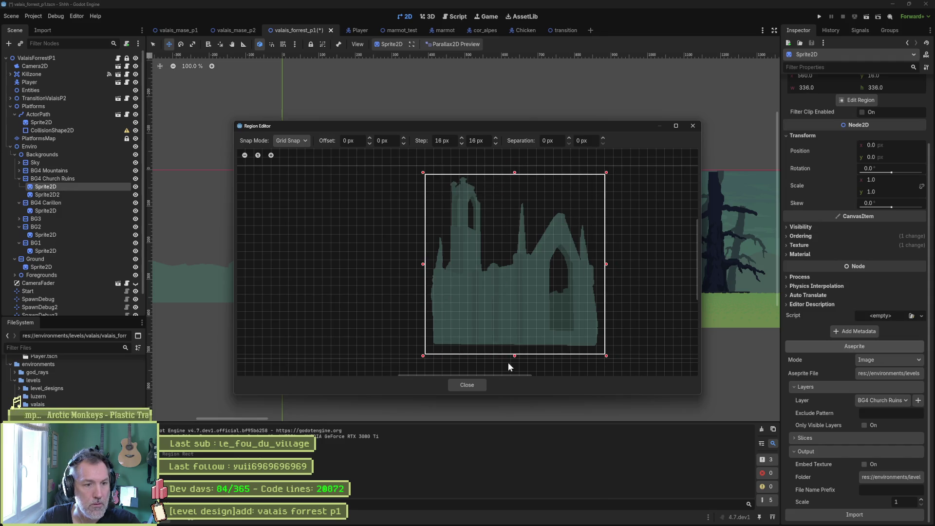
left_click(478, 384)
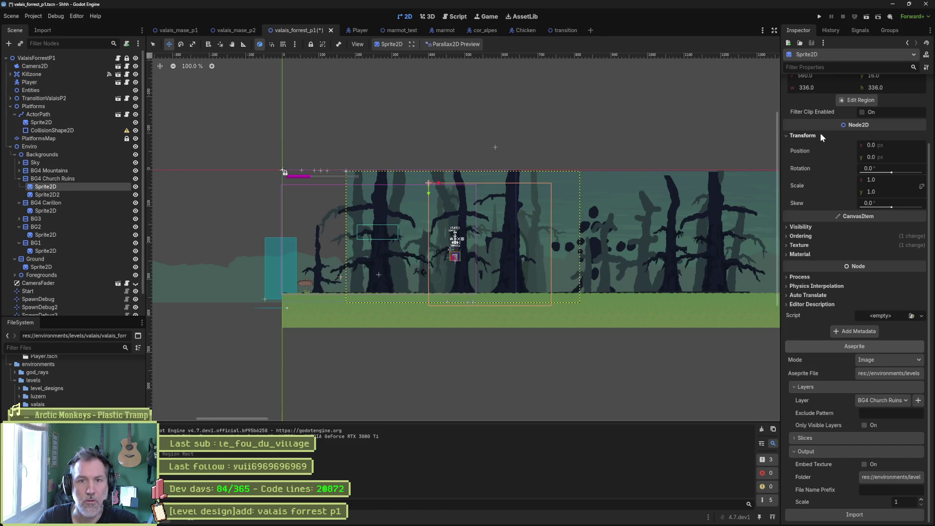
- Copy that region rect onto Sprite2D2, save the level, and run it with F6
scroll(821, 134, "up", 3)
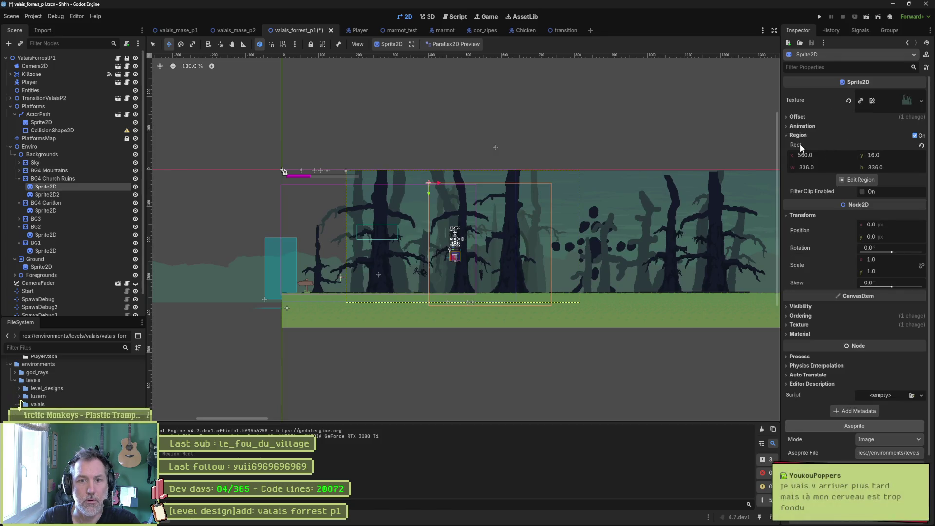
right_click(800, 144)
left_click(821, 150)
left_click(93, 197)
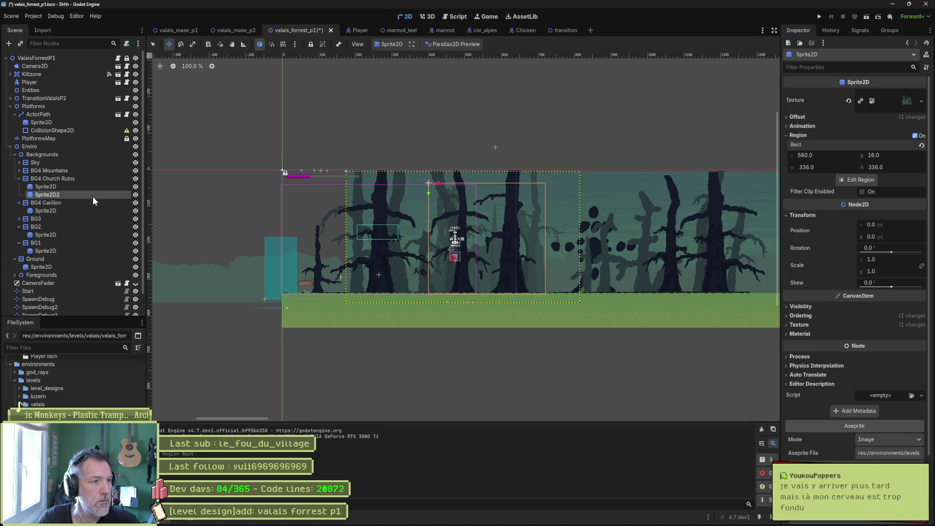
scroll(829, 159, "up", 4)
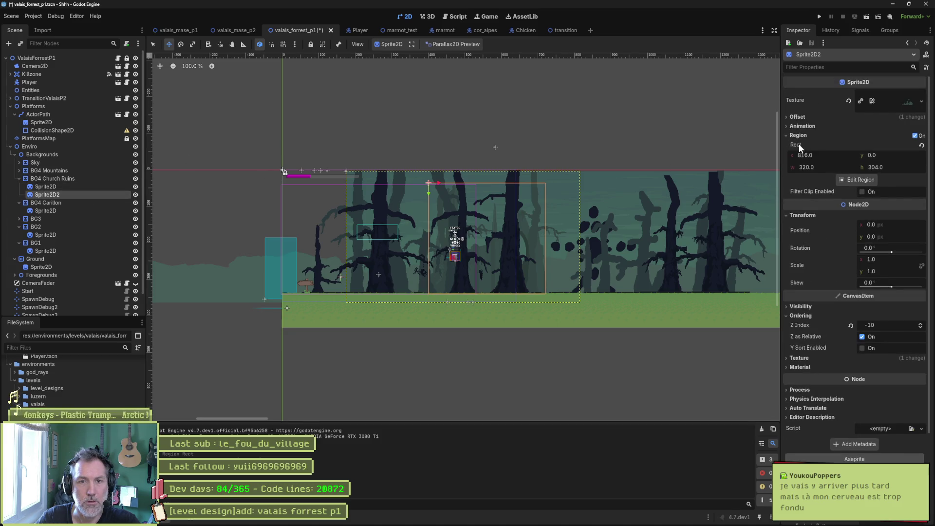
right_click(819, 151)
left_click(828, 156)
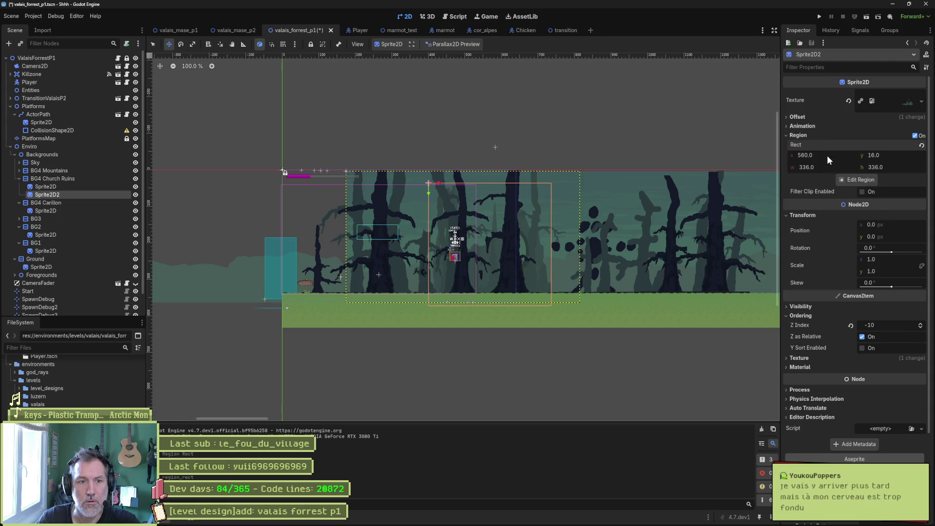
scroll(819, 251, "down", 4)
key("ctrl+s")
key("ctrl+s")
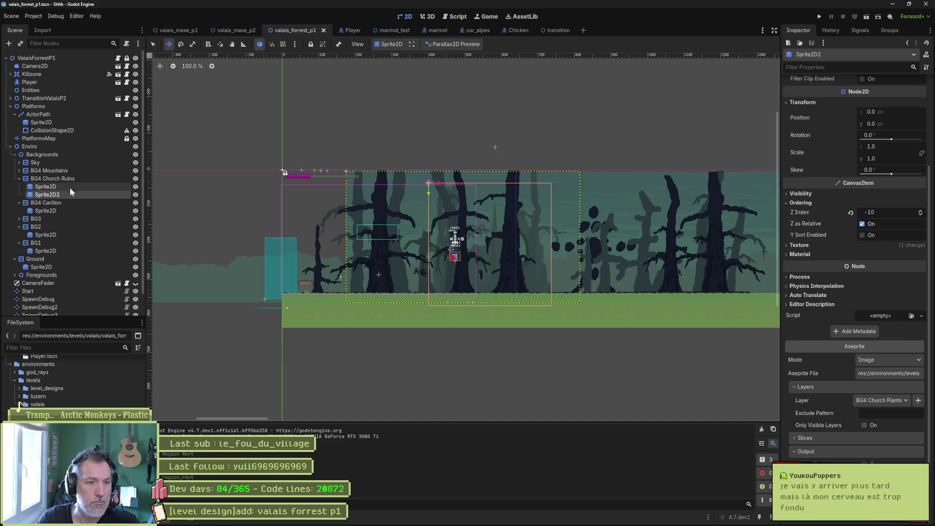
key("F6")
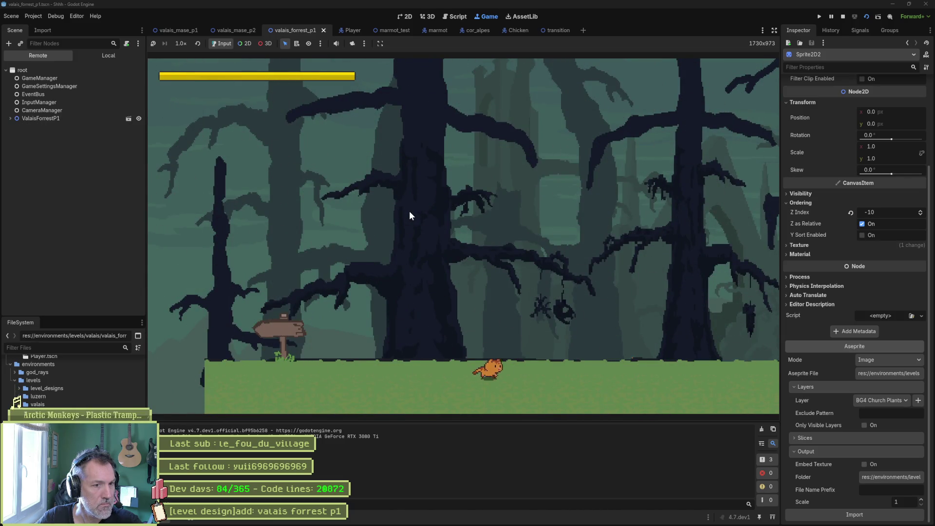
- Run the cat back and forth past the signpost and parallax trees, then stop with F8
key("Right")
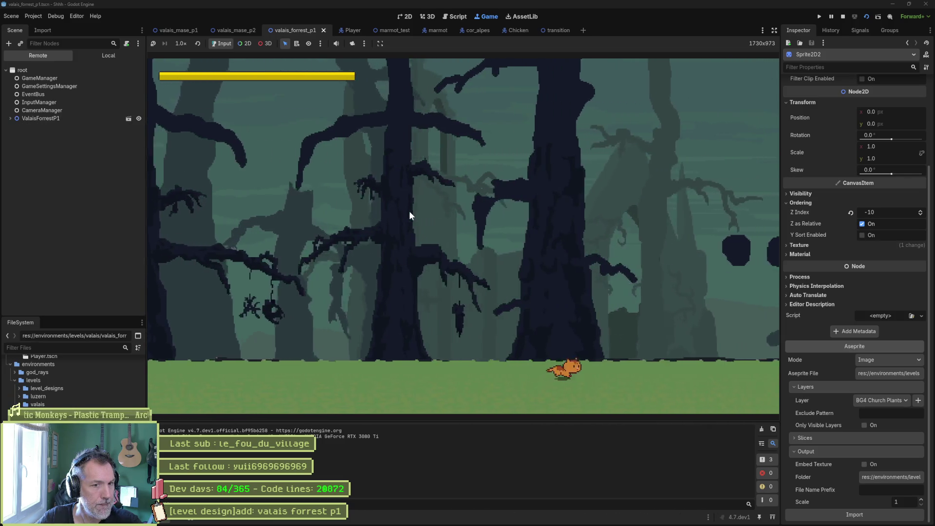
key("Right")
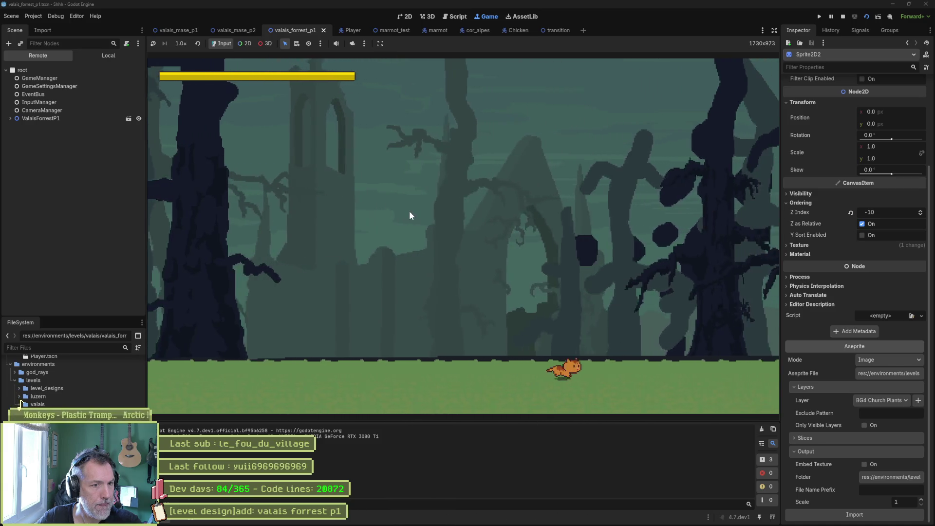
key("Left")
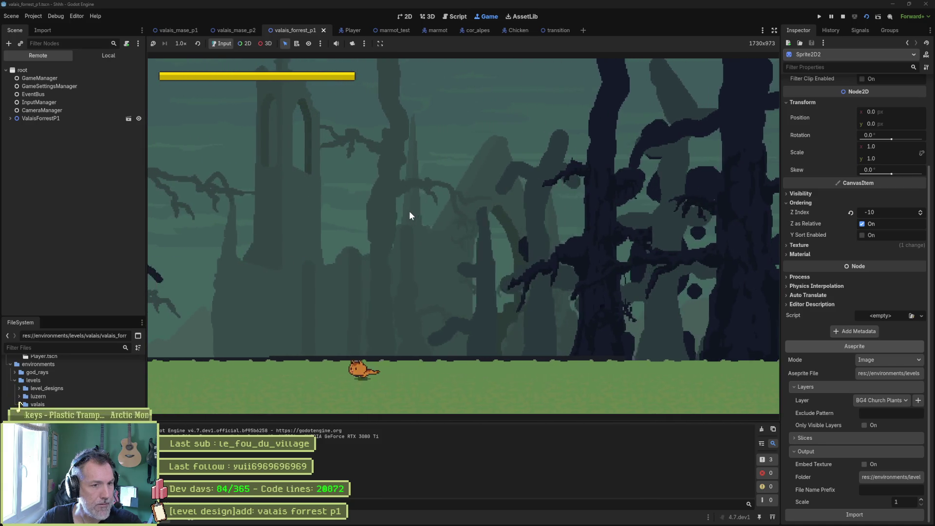
key("Left")
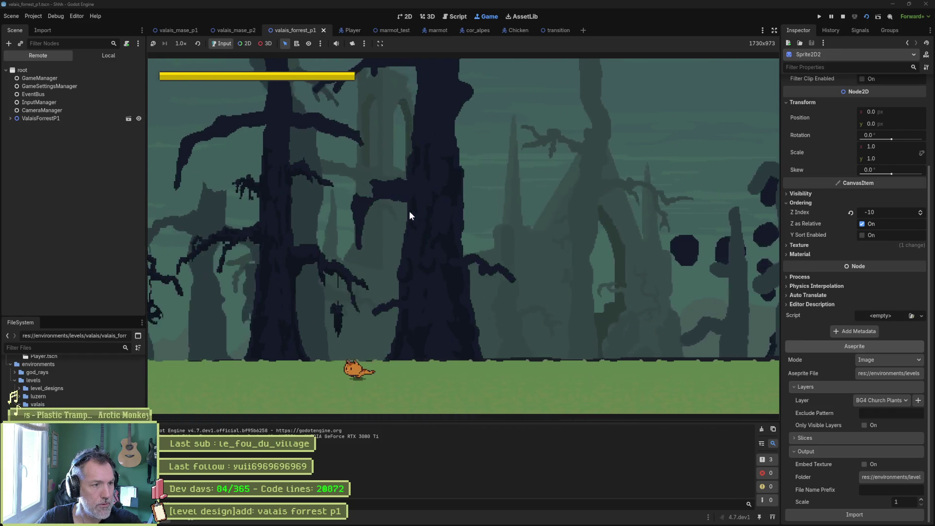
key("Right")
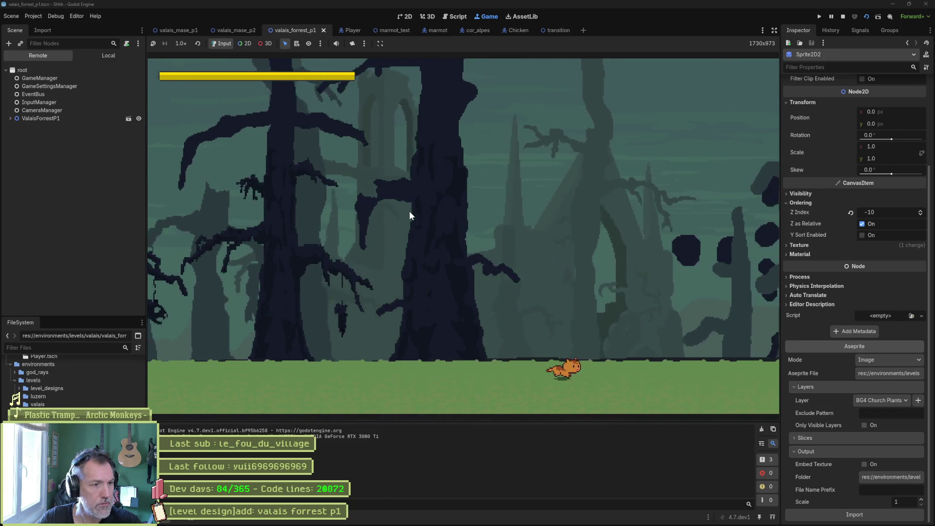
key("Left")
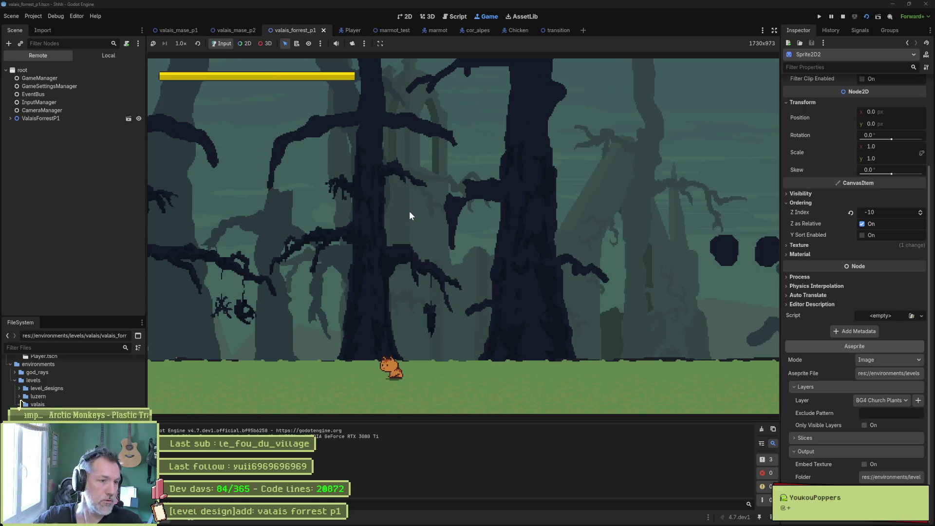
key("Left")
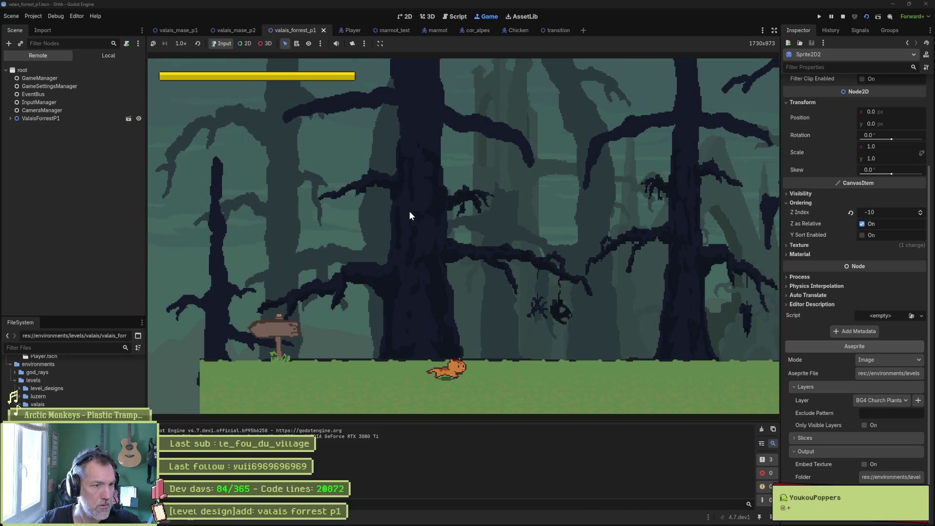
key("Right")
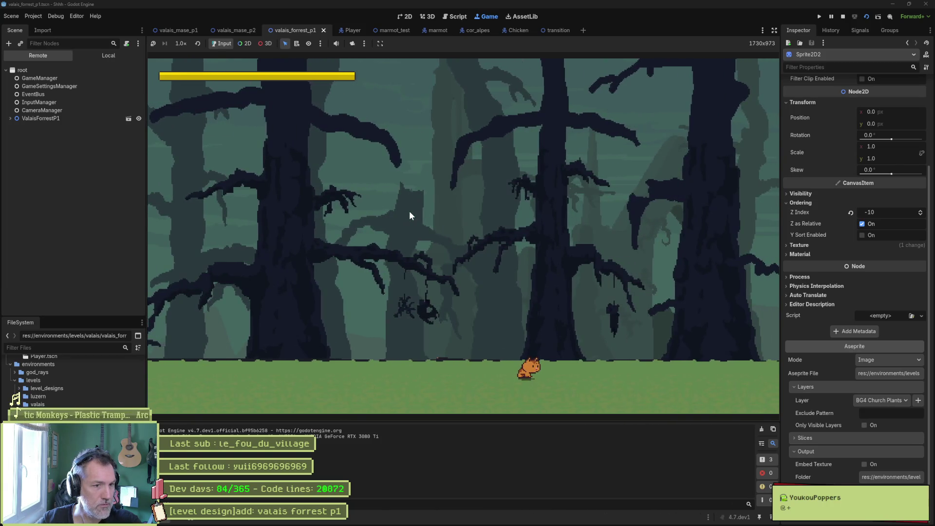
key("Left")
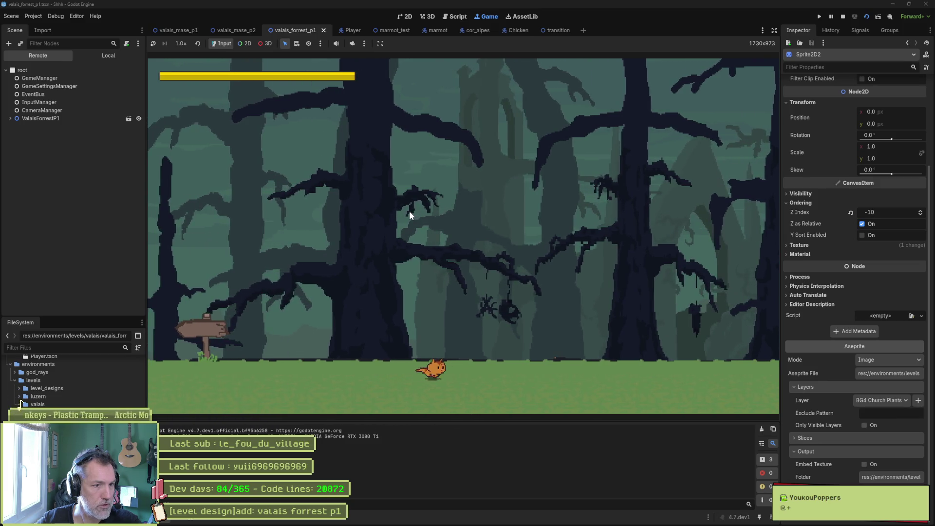
key("Right")
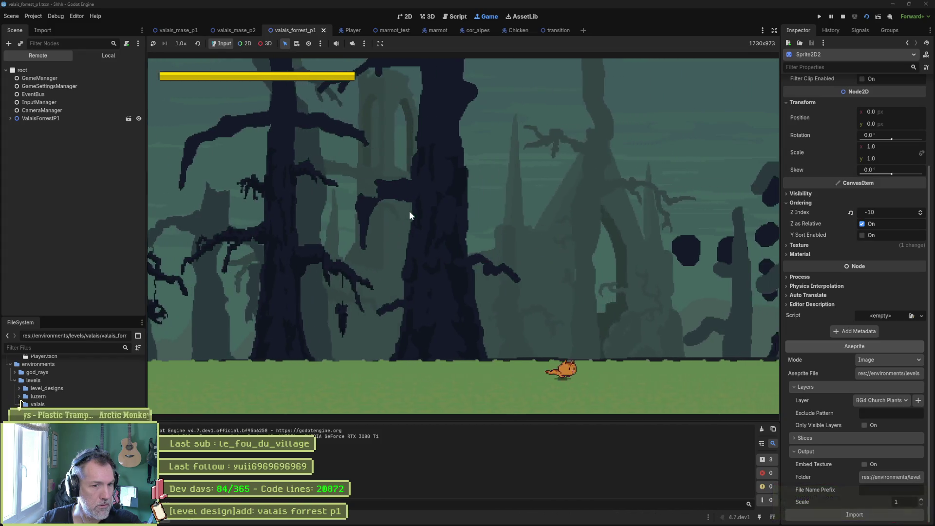
key("Left")
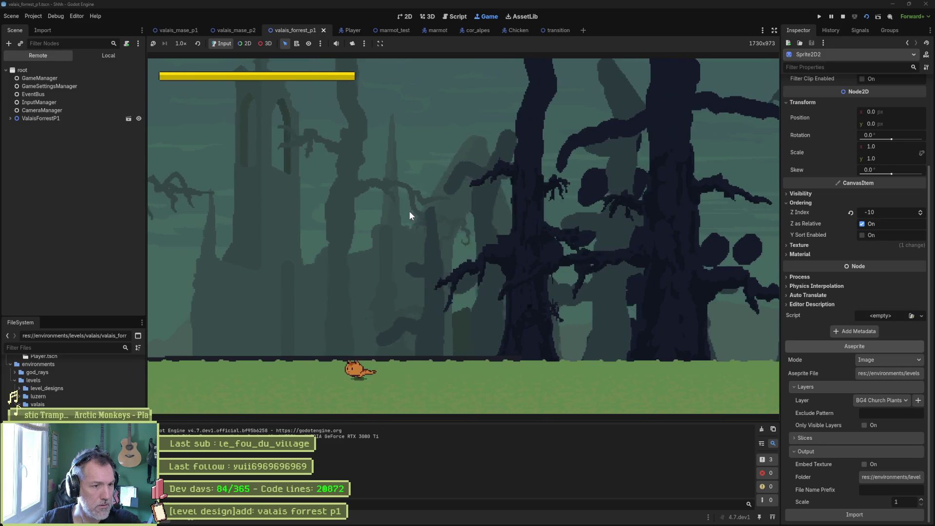
key("Right")
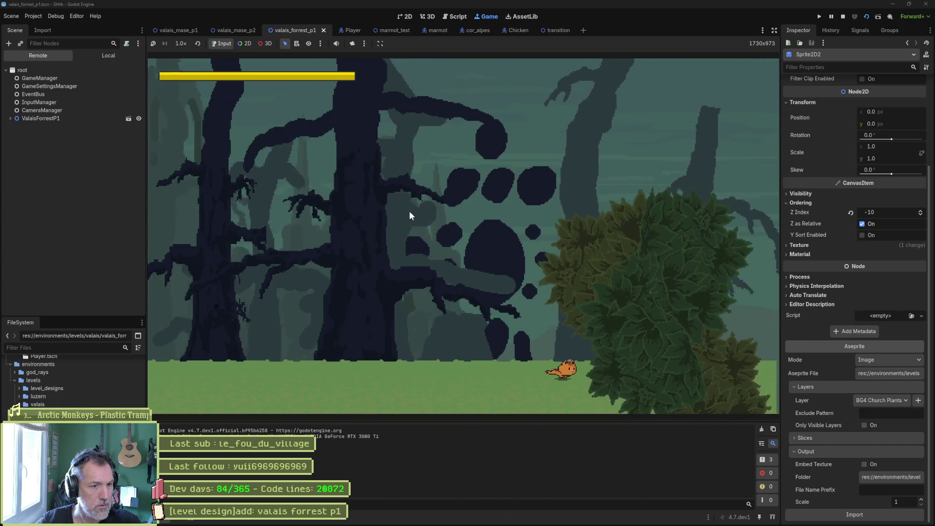
key("Left")
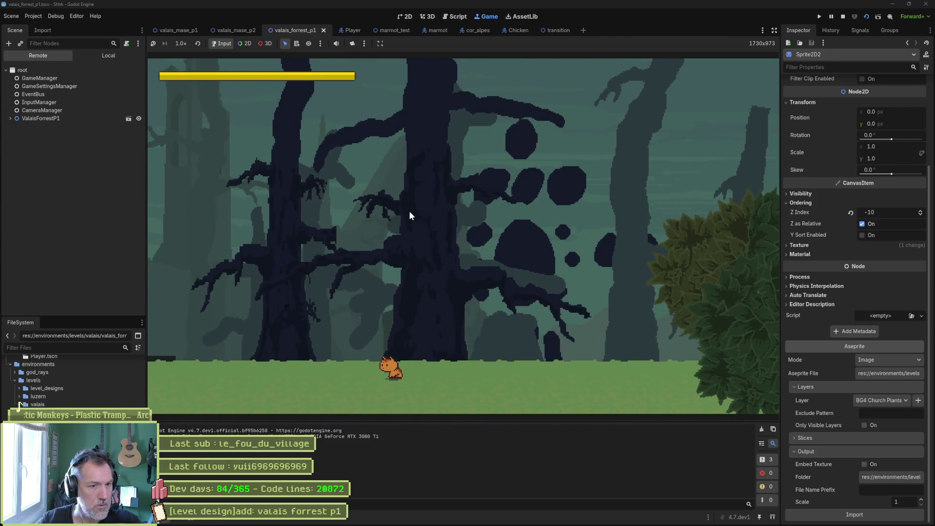
key("F8")
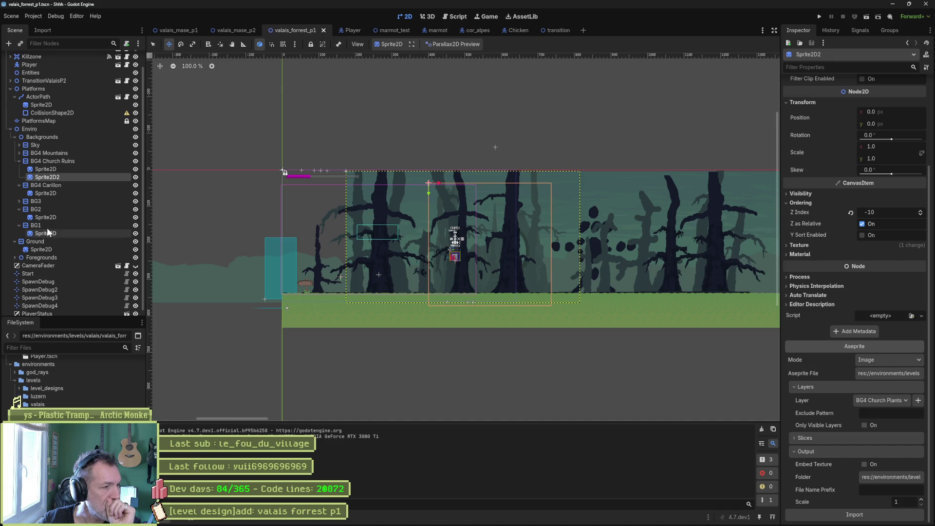
- Rename the BG4 Carillon layer to BG1 Carillon
left_click(28, 185)
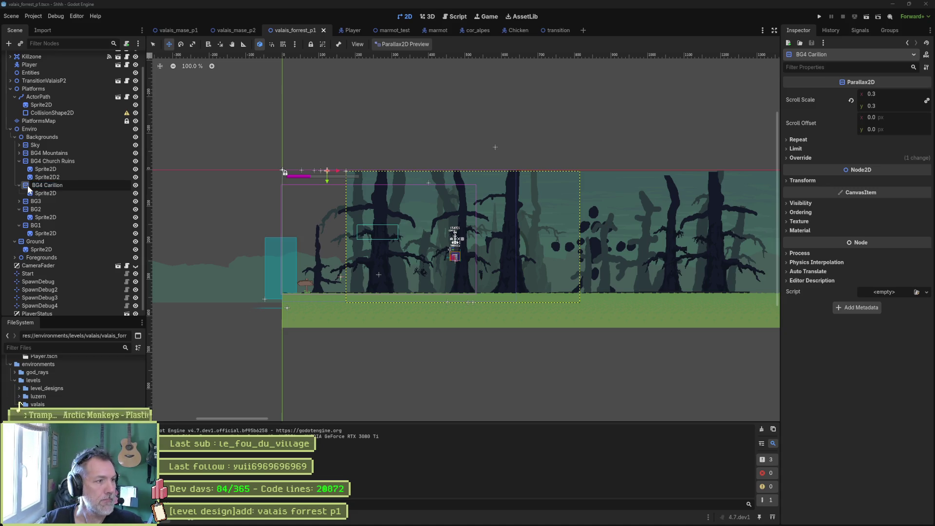
key("Delete")
type("1")
key("Return")
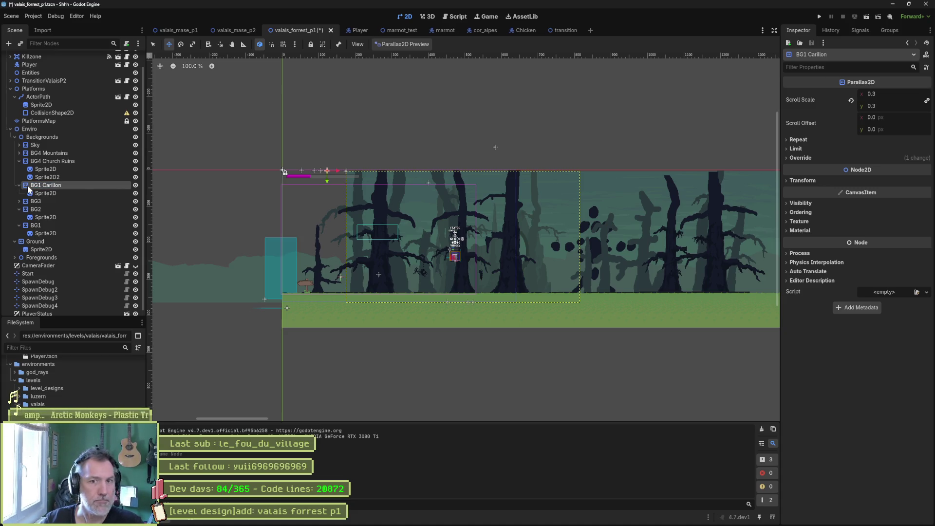
- Set BG1 Carillon's scroll scale to 0.7, matching the BG1 layer
left_click(60, 222)
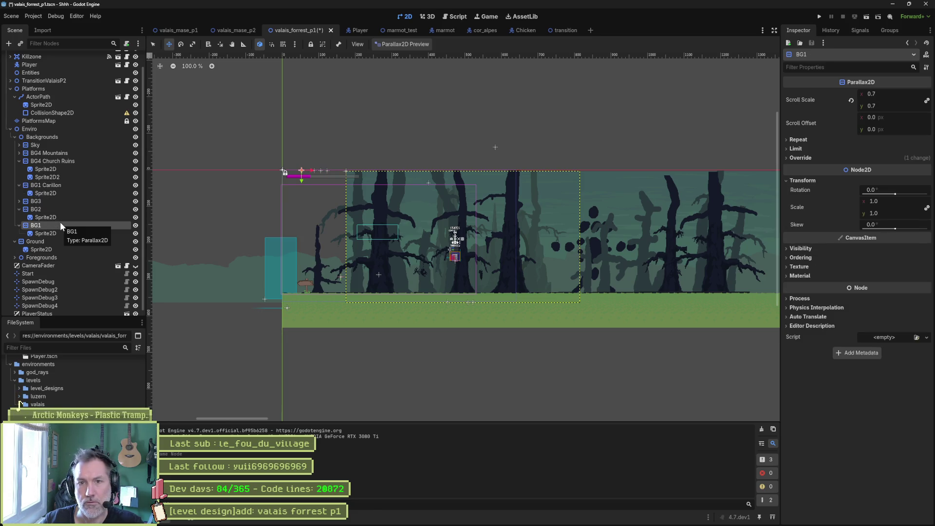
left_click(56, 185)
left_click(903, 93)
type("0.7")
key("Return")
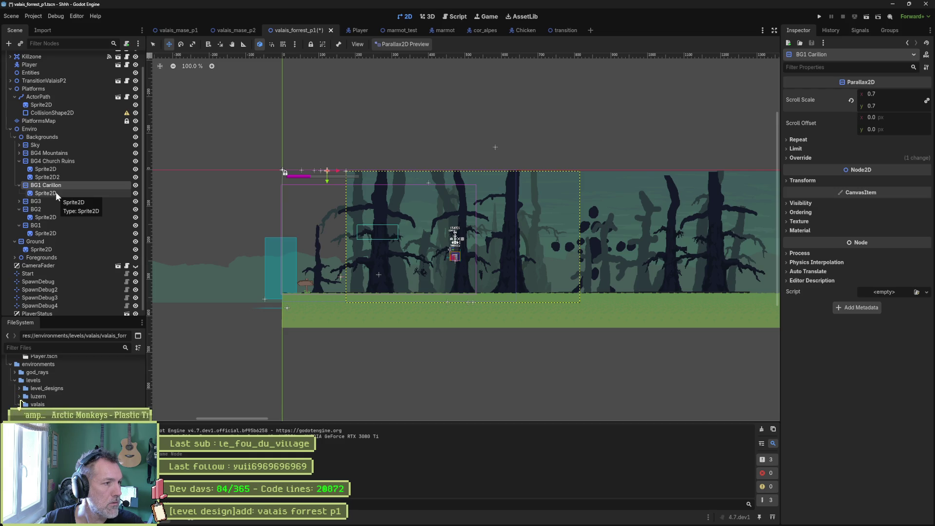
- Move the carillon sprite into BG1, delete the empty BG1 Carillon layer, and launch the game
left_click(18, 208)
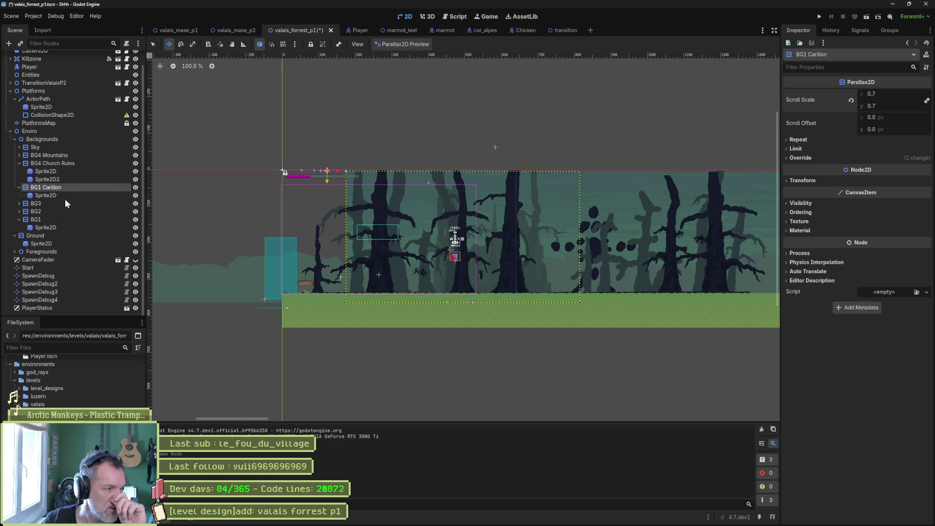
left_click_drag(51, 197, 45, 221)
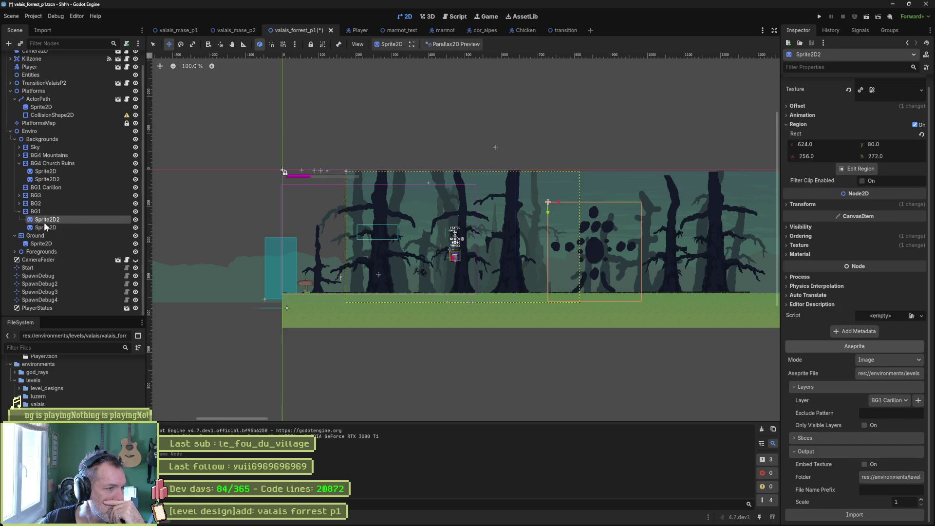
left_click(46, 186)
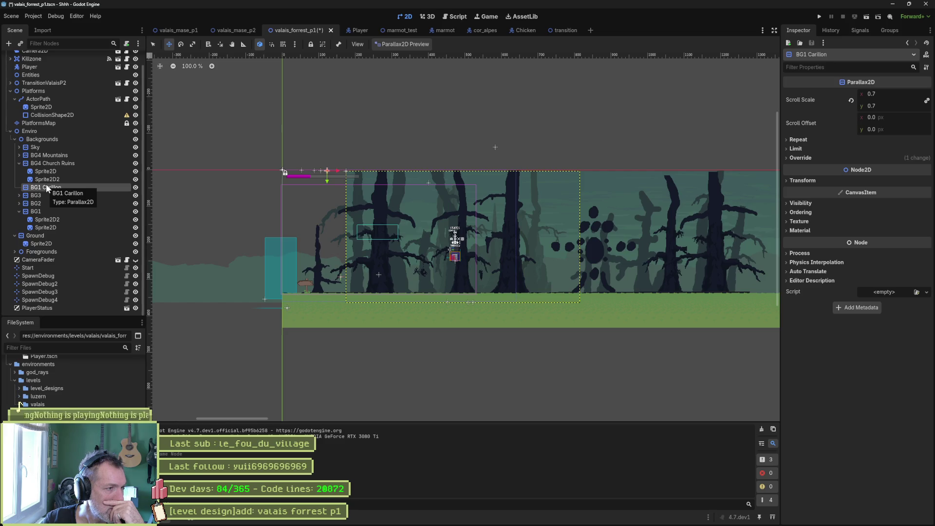
key("Delete")
key("Return")
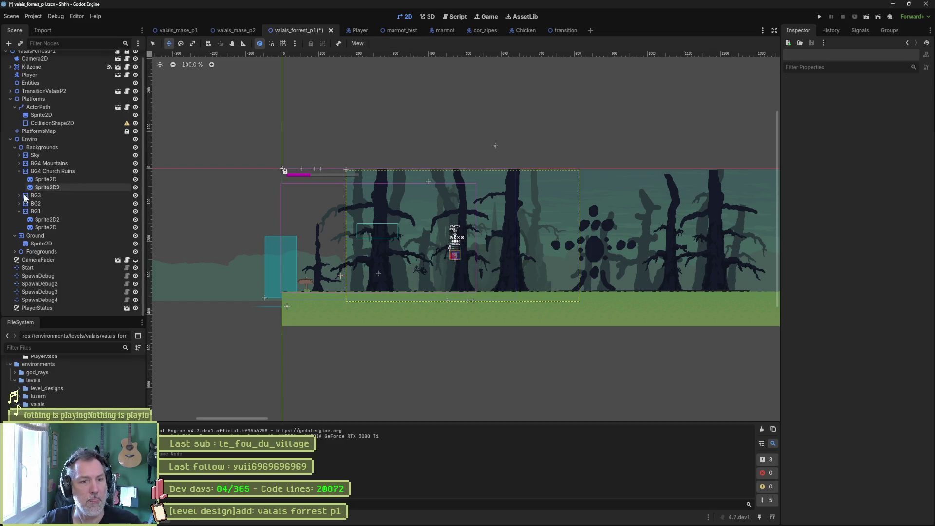
key("F6")
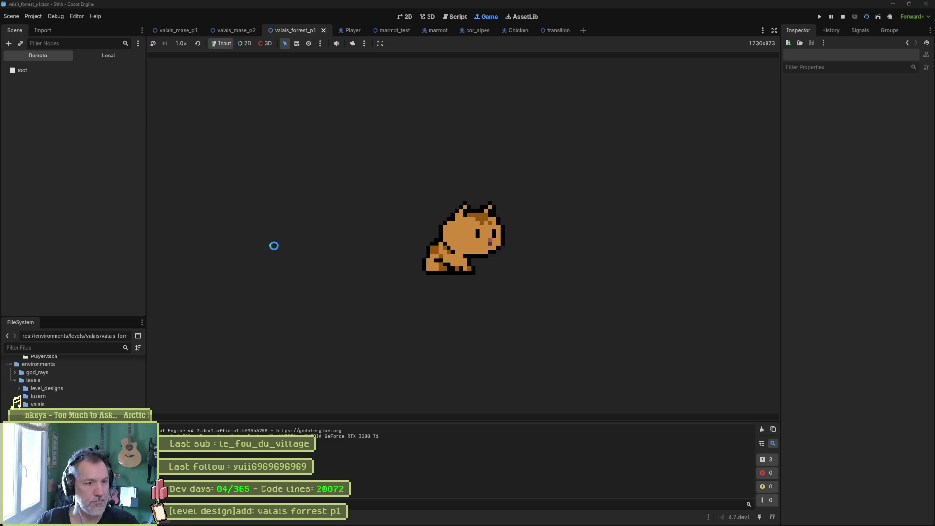
- Run the cat right through the misty forest, stop the game, and switch back to Aseprite
key("Right")
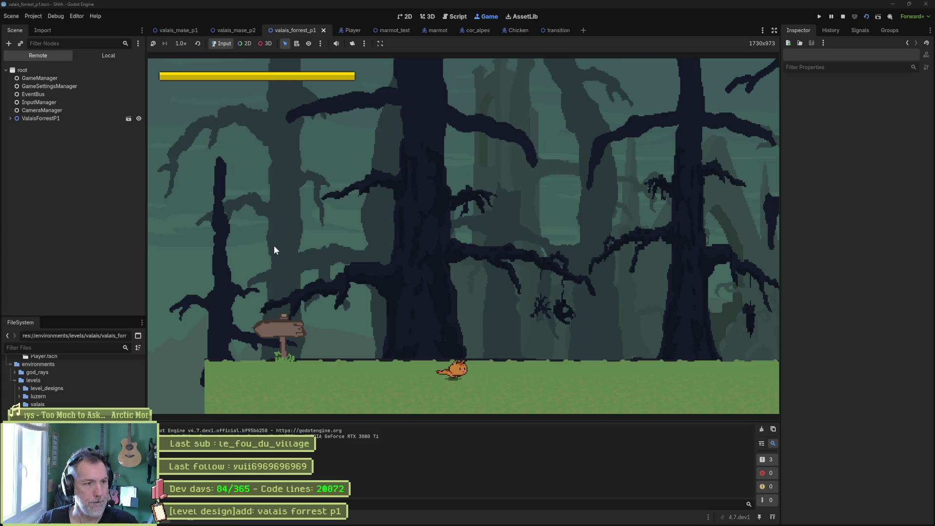
key("Right")
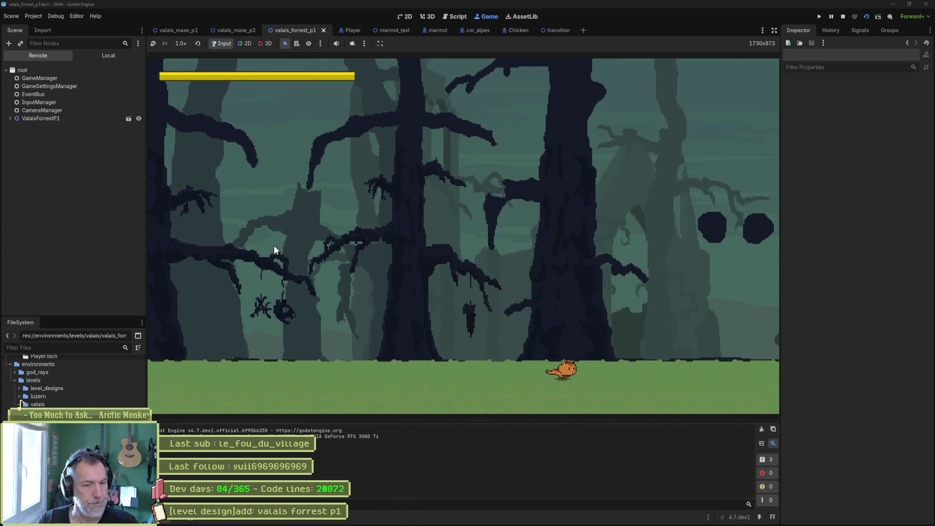
key("Right")
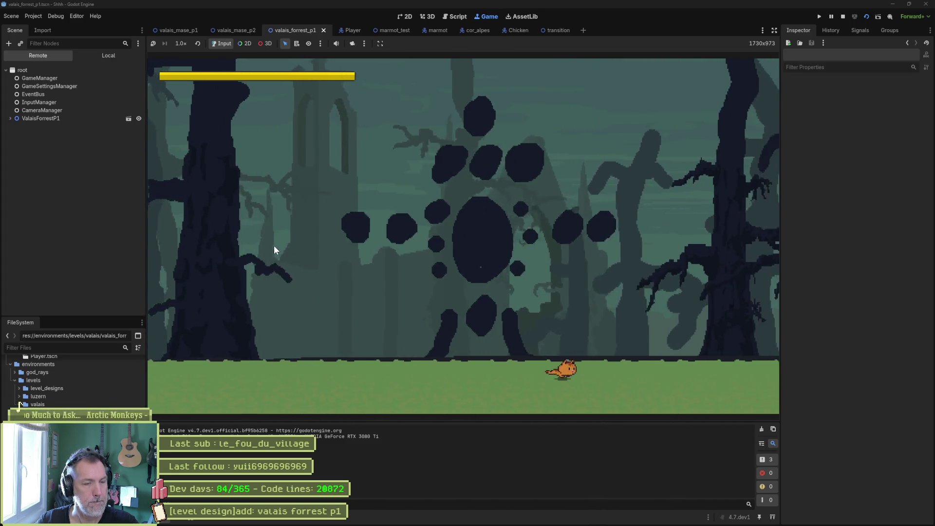
key("Right")
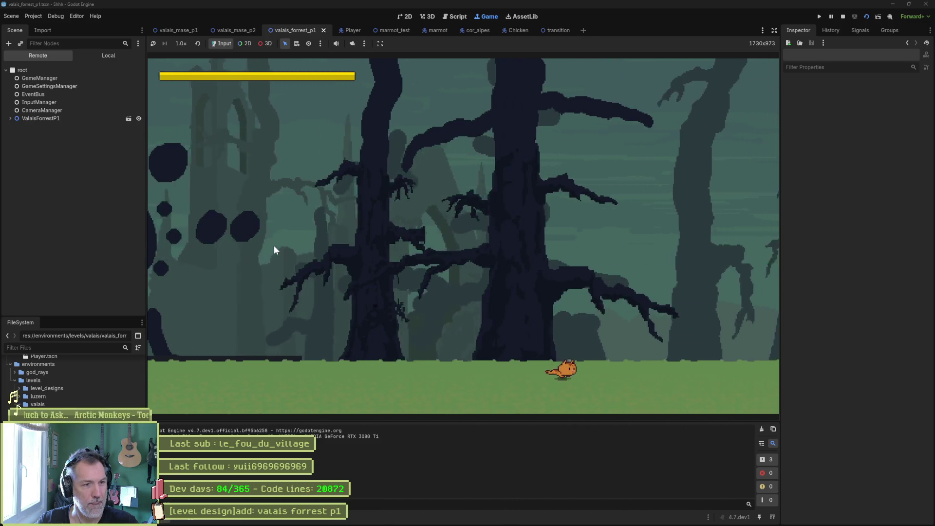
key("F8")
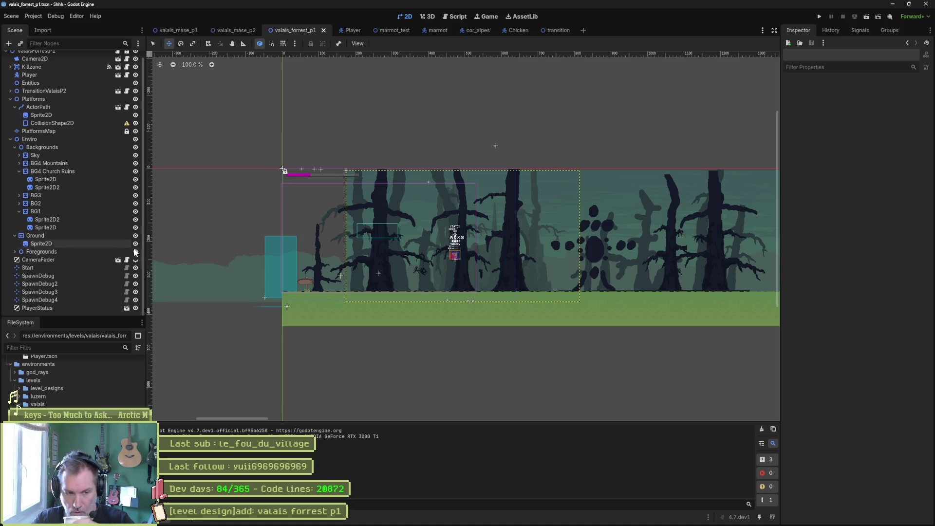
left_click(509, 521)
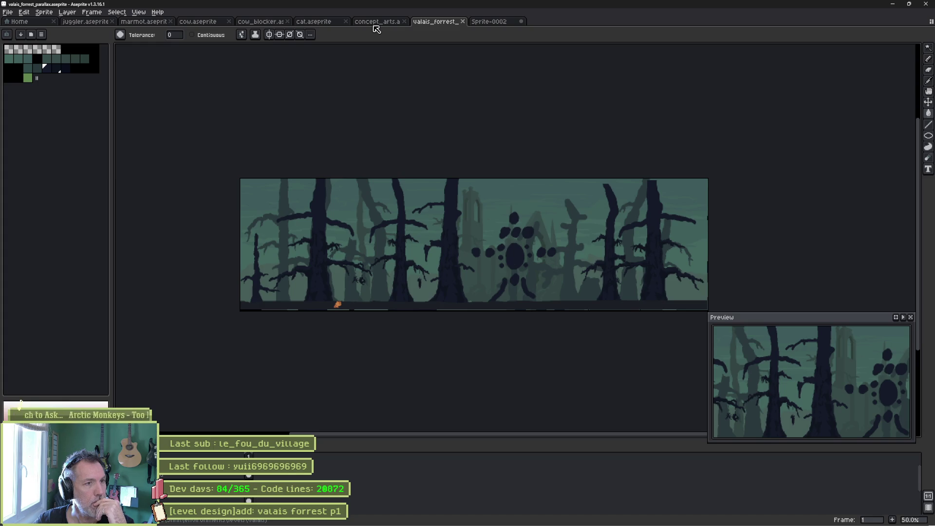
- From the Home tab, browse into the tilesets folder and open valais_platforms_tileset_auto.aseprite
left_click(19, 22)
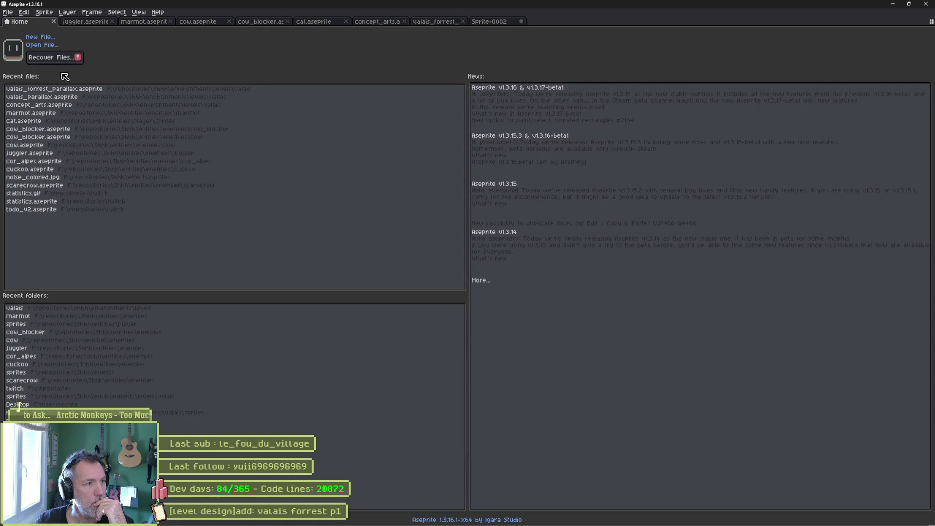
left_click(45, 45)
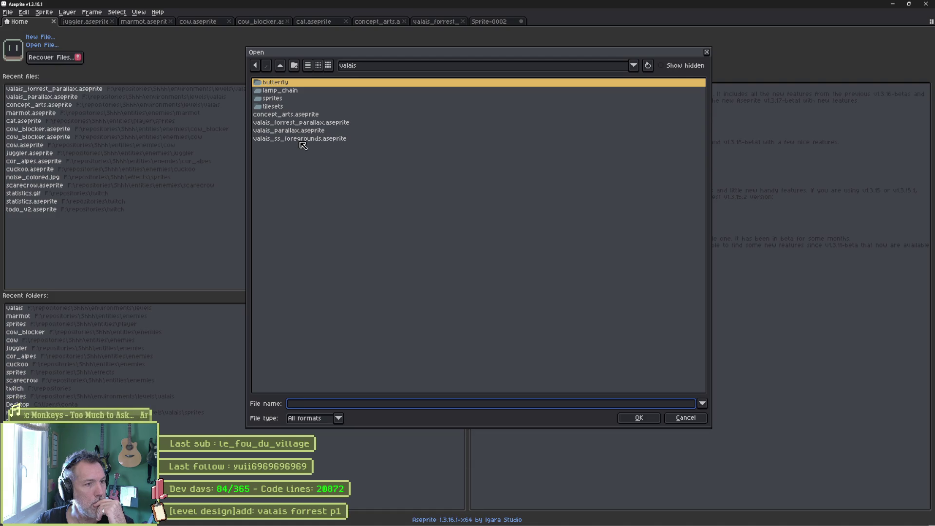
left_click(301, 141)
left_click(295, 132)
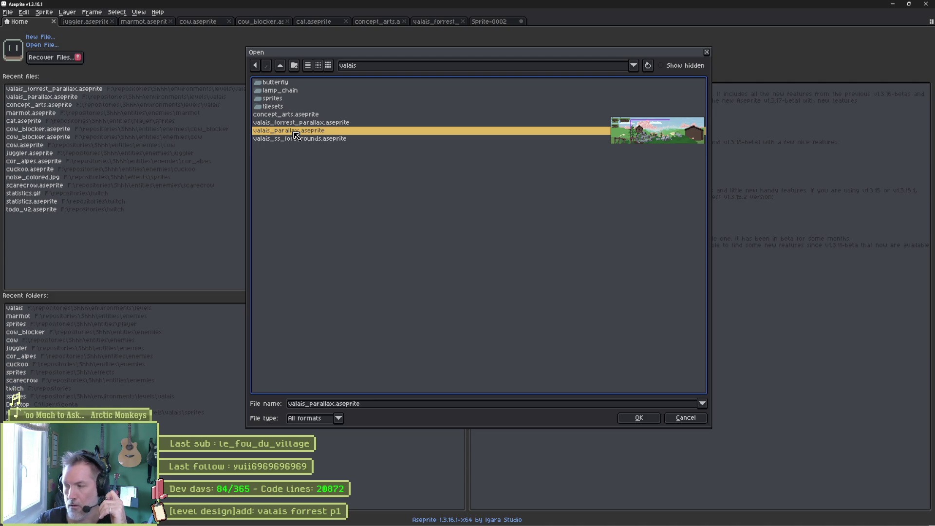
double_click(279, 107)
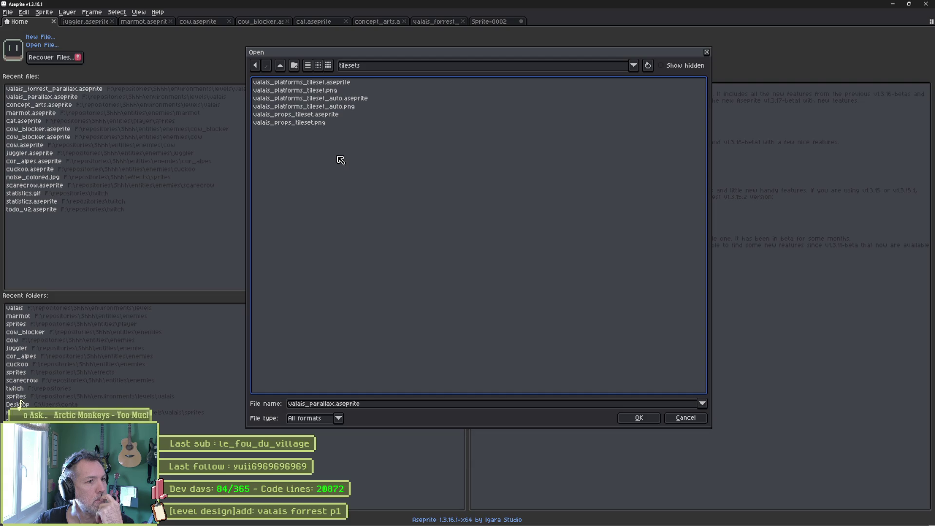
left_click(320, 100)
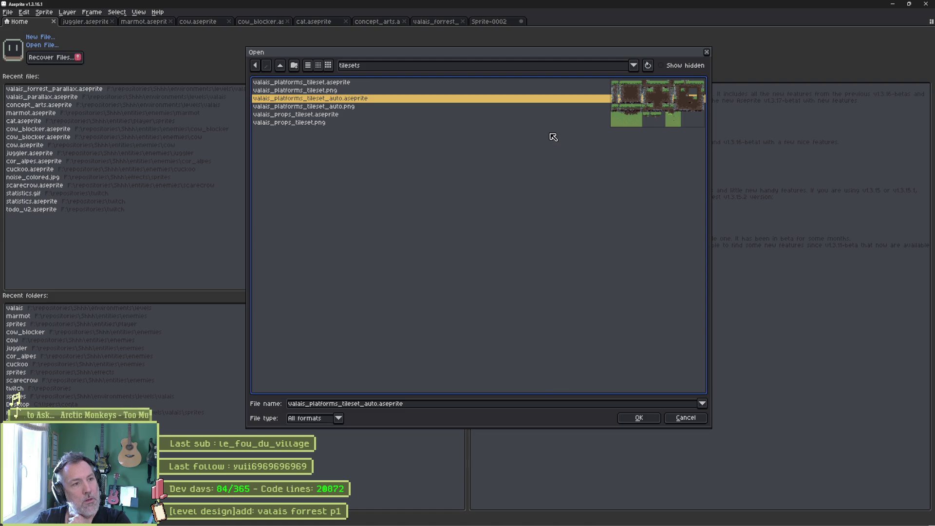
left_click(638, 418)
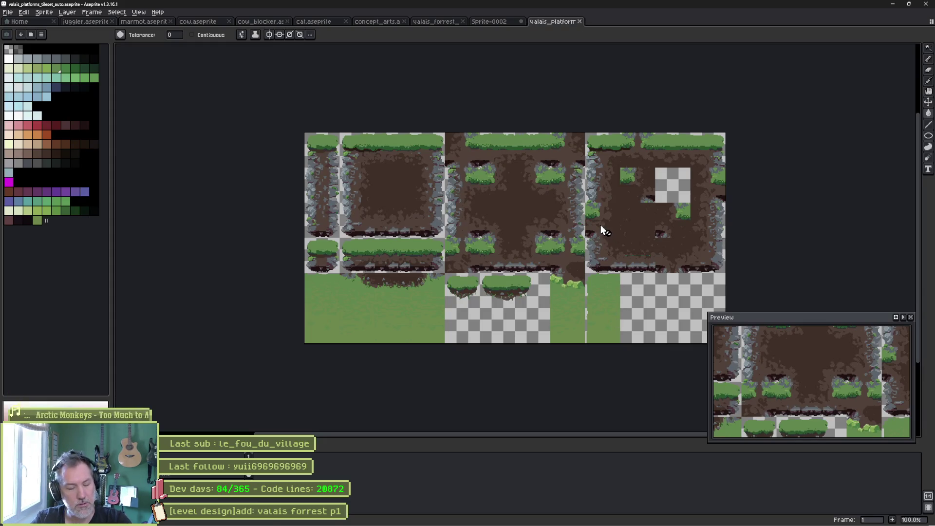
- Save the tileset as valais_forrest_auto_tileset.aseprite in the tilesets folder
key("ctrl+shift+s")
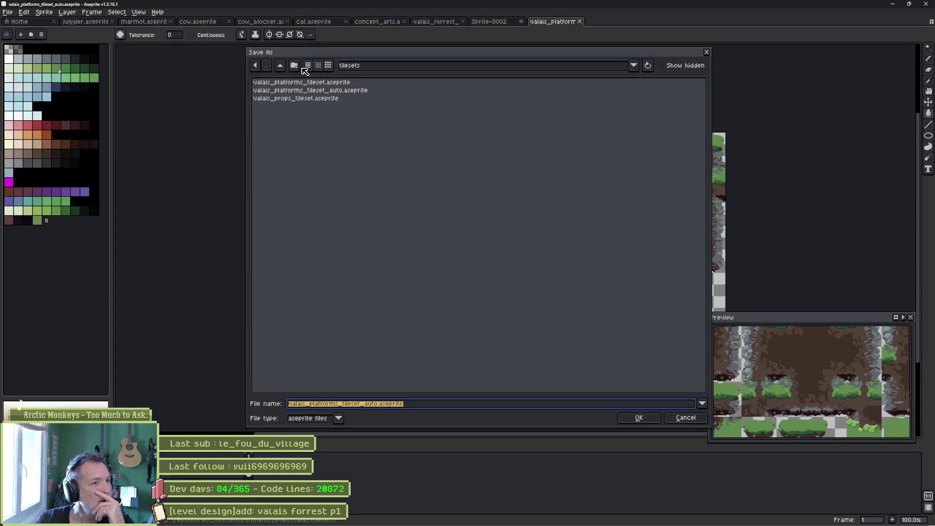
left_click(378, 69)
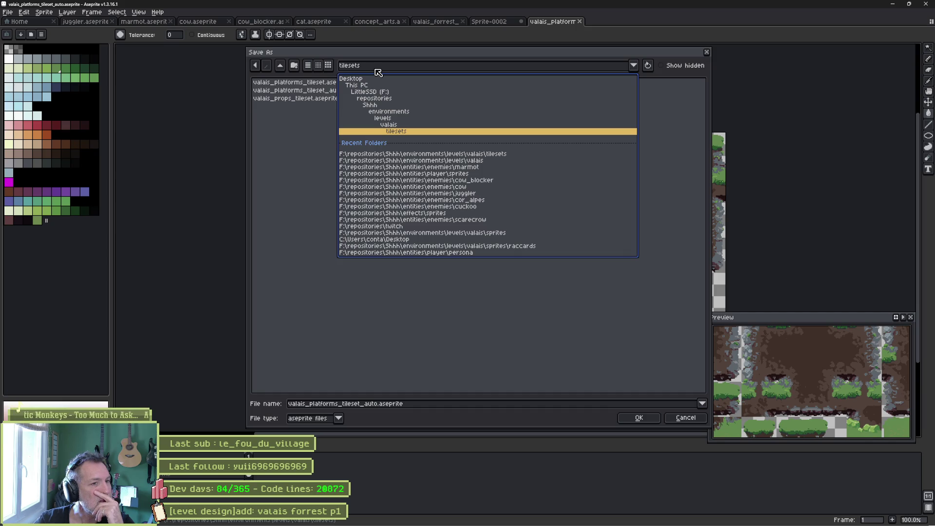
left_click(300, 149)
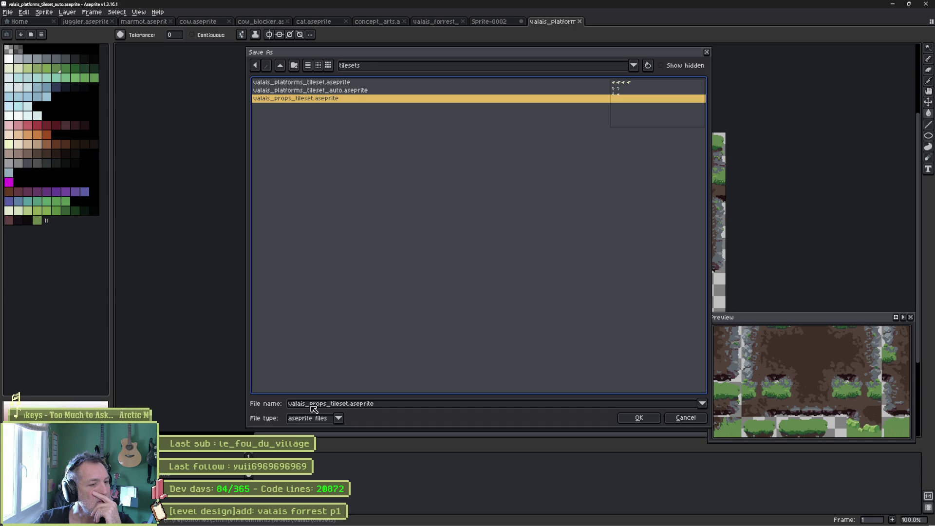
left_click(349, 91)
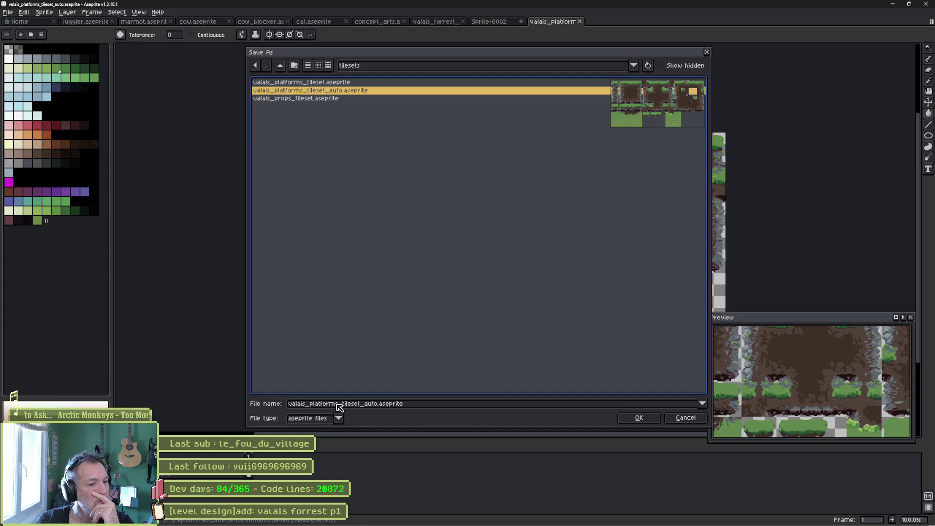
left_click(334, 406)
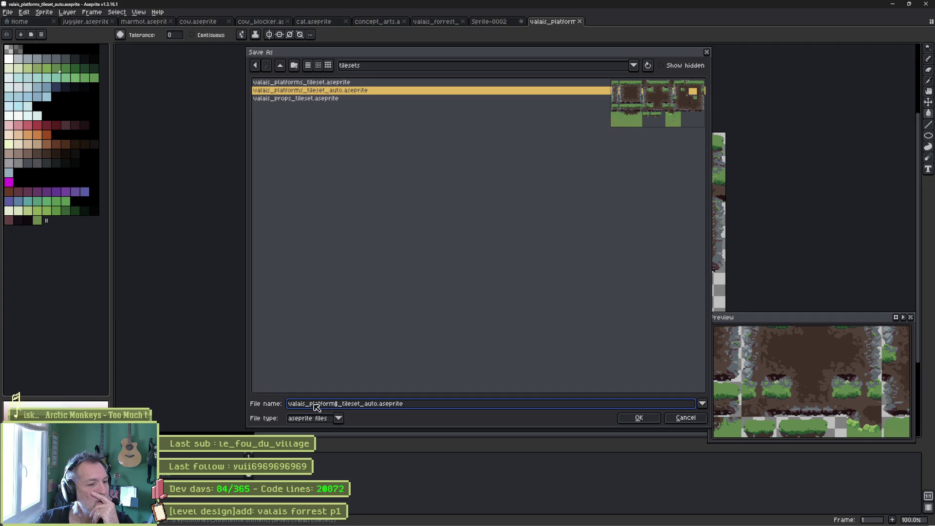
left_click_drag(313, 404, 339, 407)
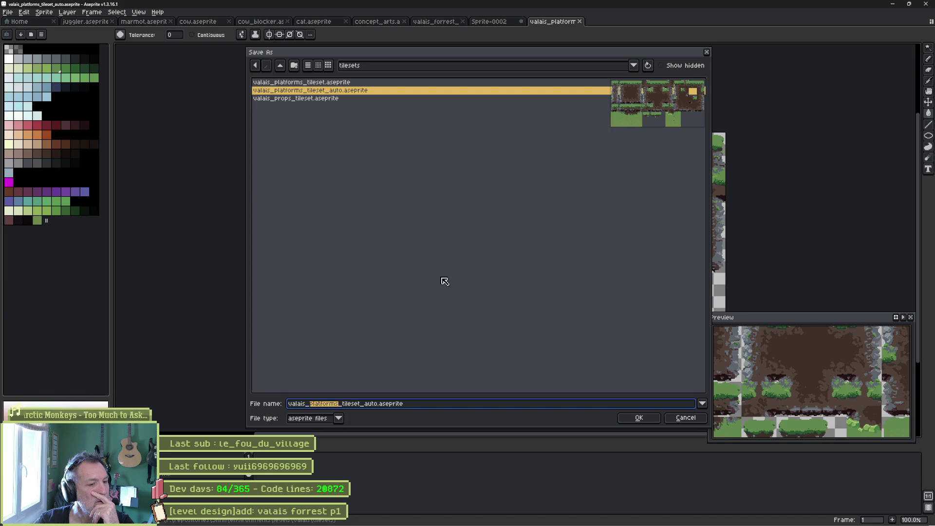
type("forrest?au")
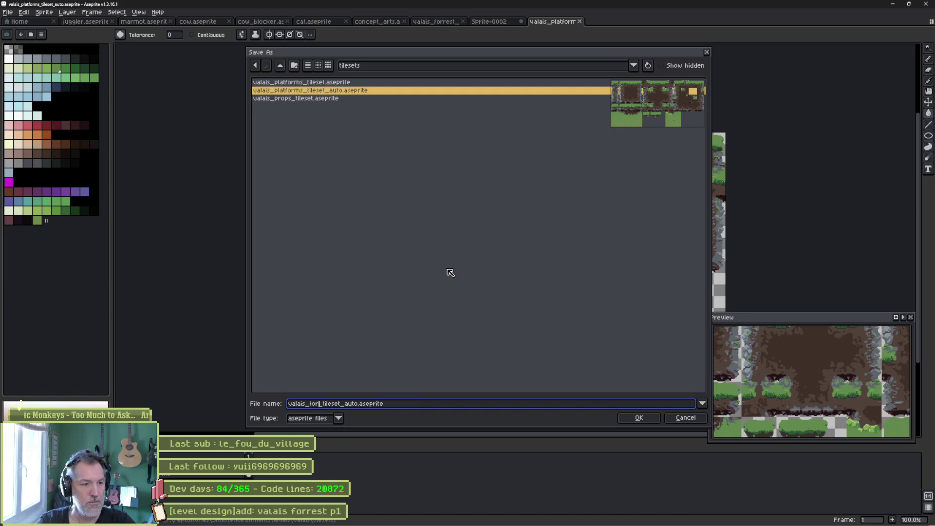
key("BackSpace")
key("BackSpace")
key("BackSpace")
type("_auto")
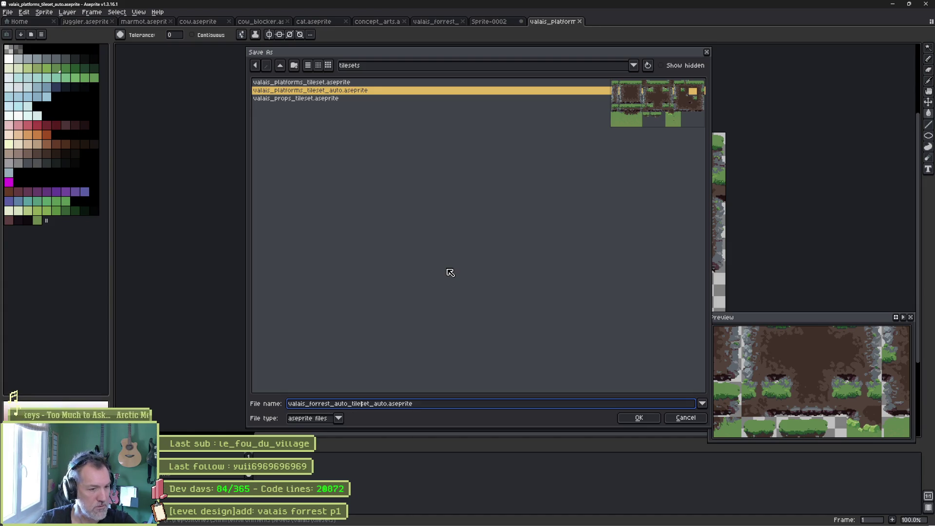
key("Delete")
key("Delete")
key("Delete")
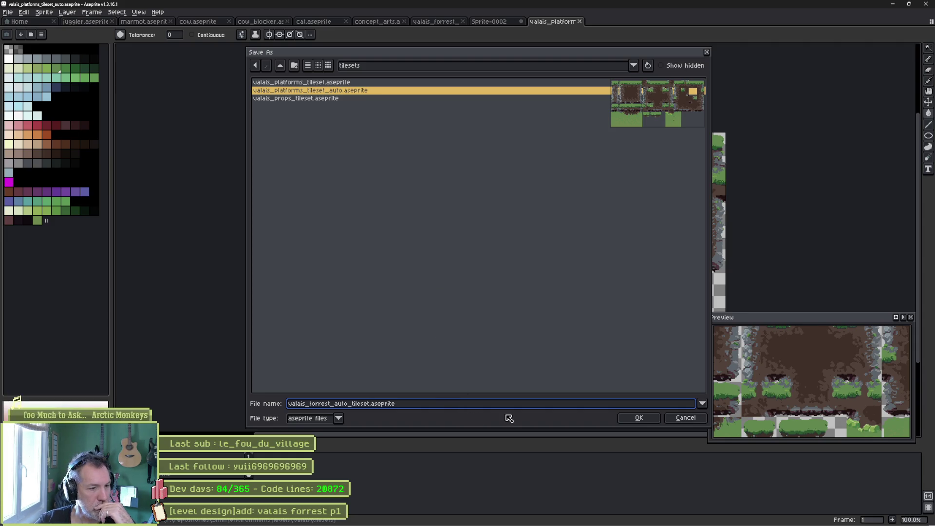
left_click(634, 418)
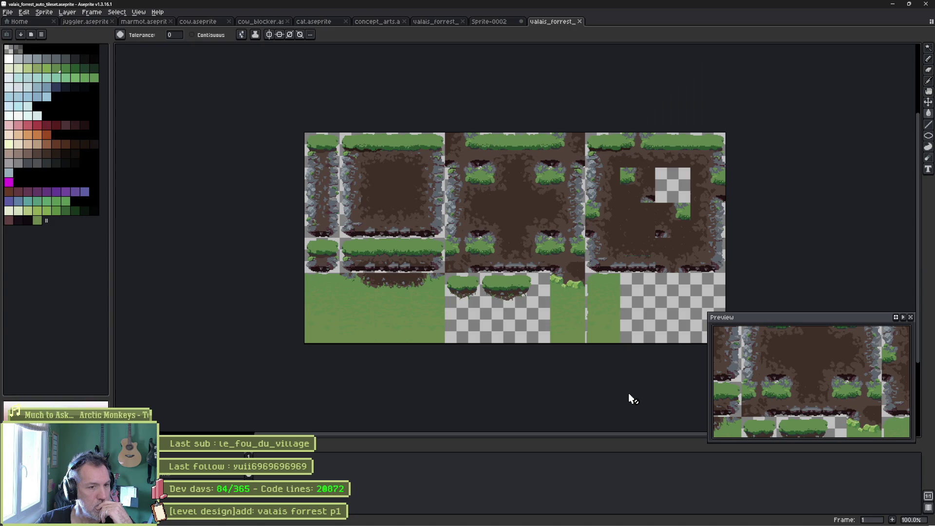
- Turn on the tile grid over the forest tileset via View > Show > Grid
scroll(383, 307, "up", 1)
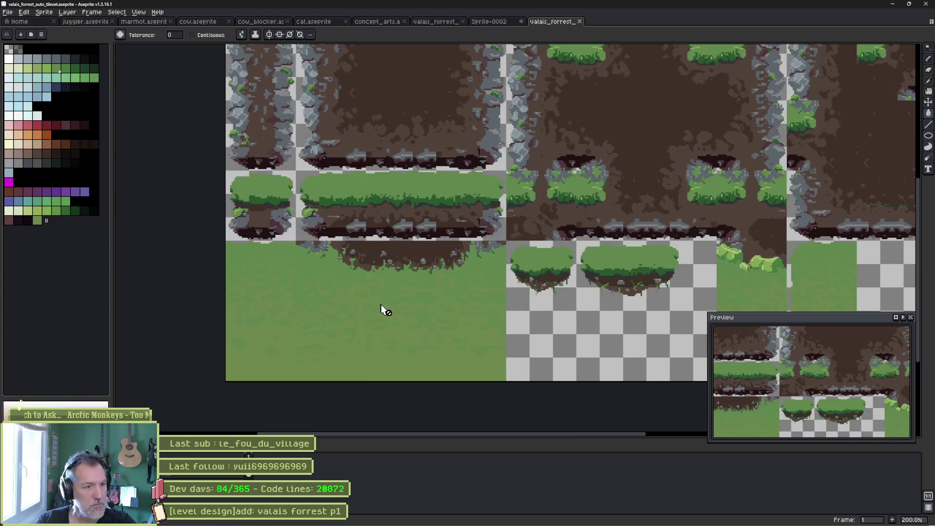
left_click_drag(288, 305, 334, 278)
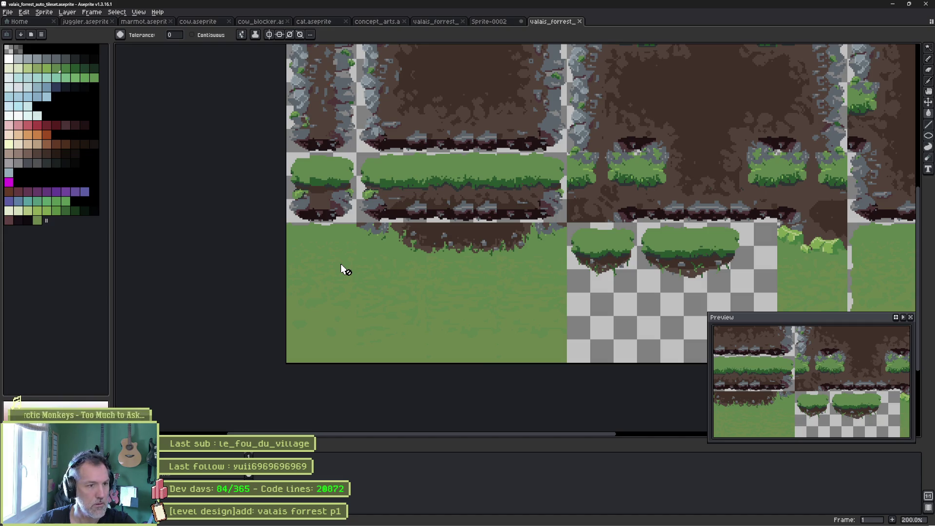
scroll(341, 265, "down", 2)
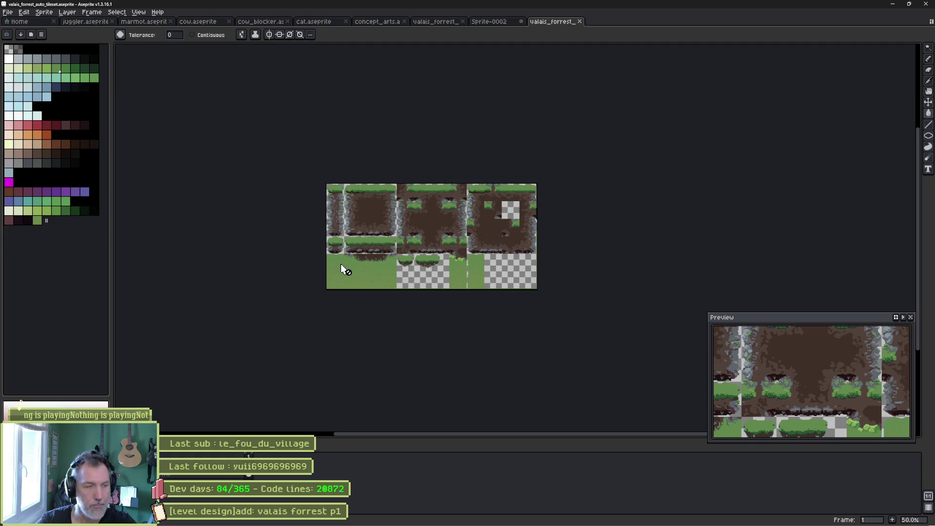
left_click(140, 14)
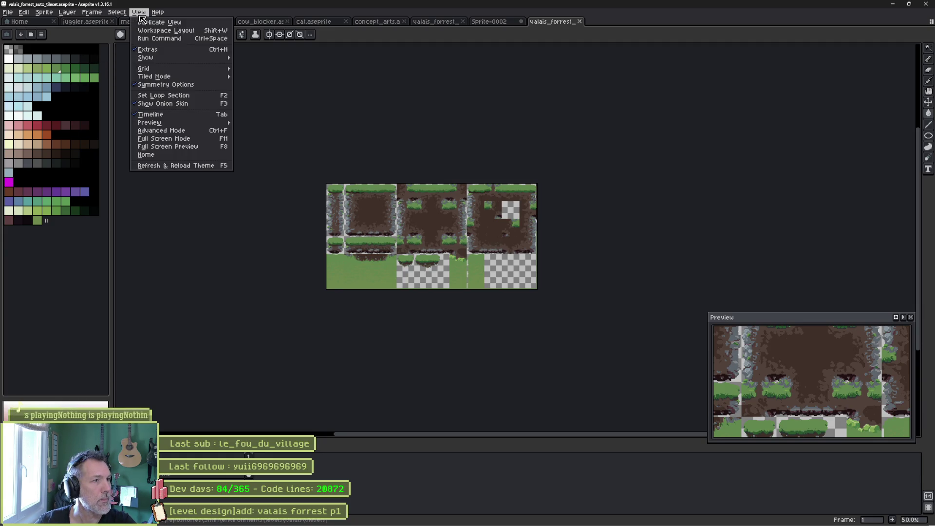
mouse_move(203, 71)
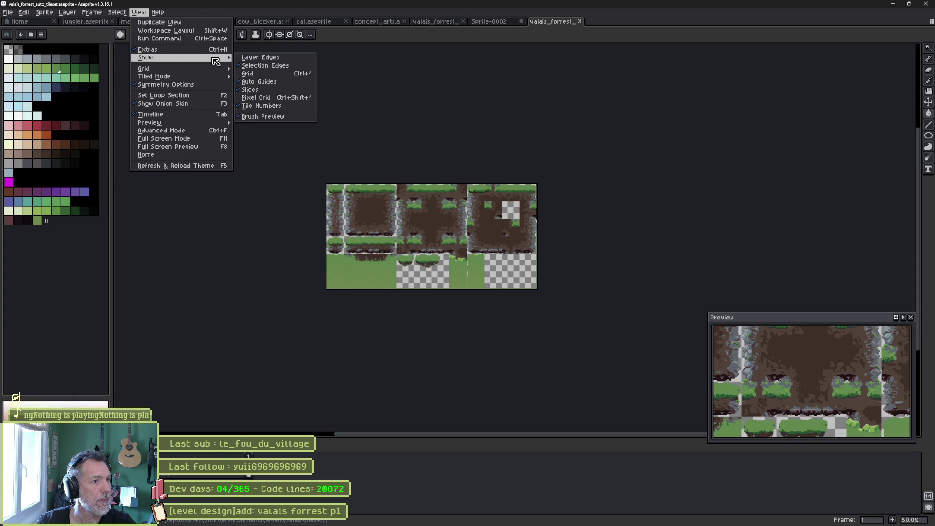
left_click(286, 73)
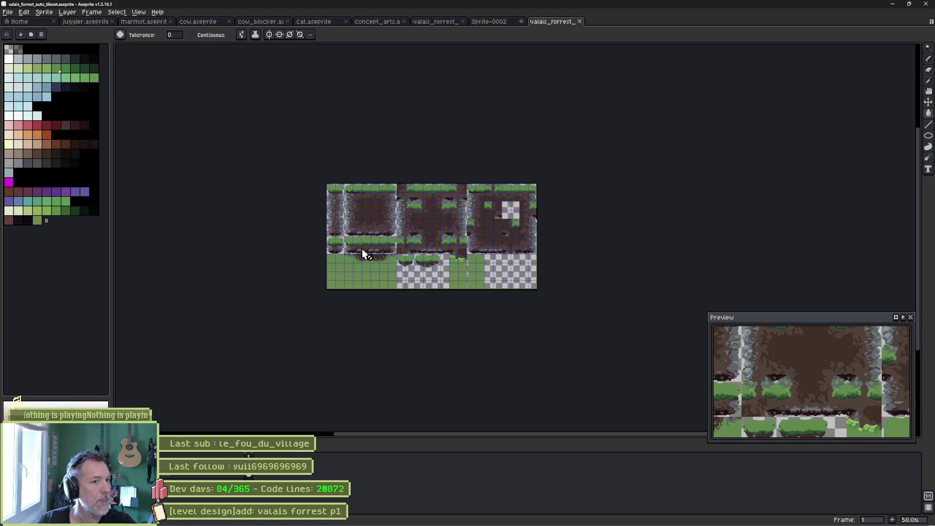
scroll(353, 238, "up", 2)
scroll(378, 256, "left", 3)
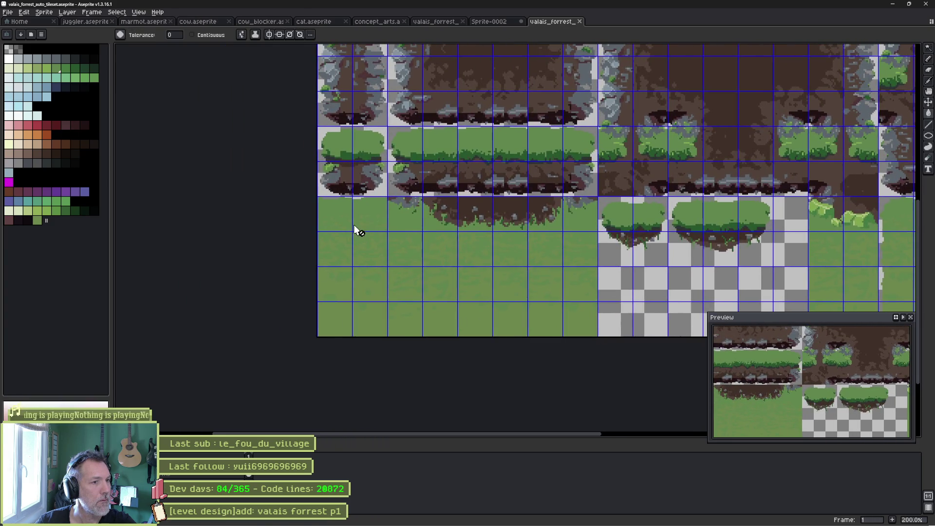
- Close the Sprite-0002 forest photo without saving and check the parallax artwork
left_click(492, 21)
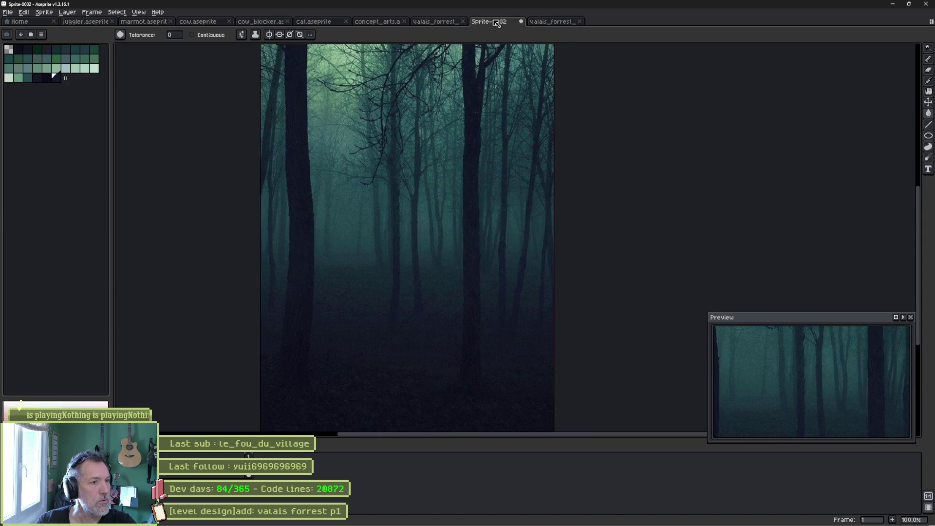
left_click(521, 21)
left_click(468, 288)
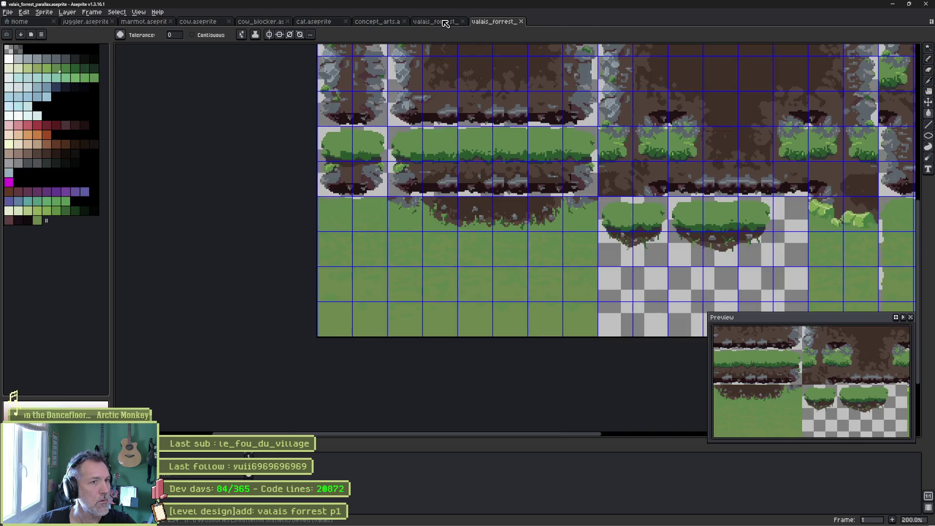
left_click(445, 23)
scroll(316, 330, "up", 3)
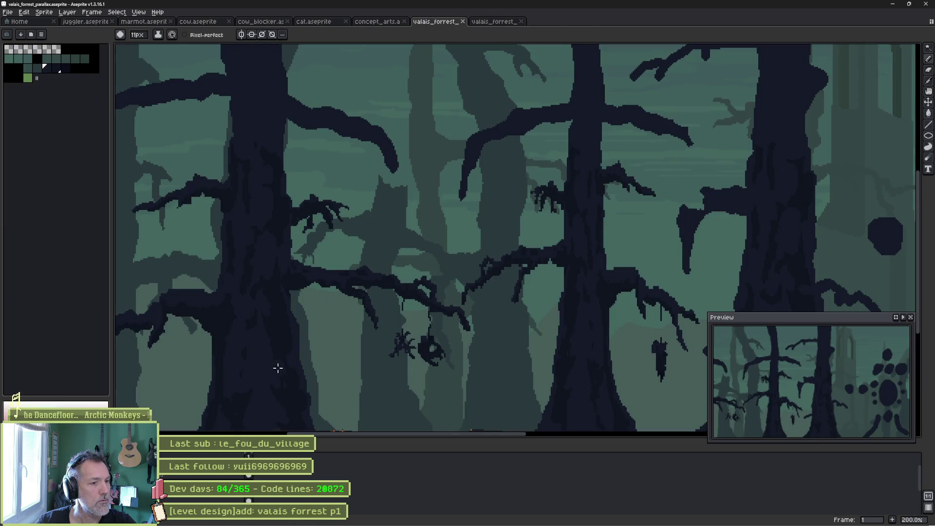
scroll(277, 367, "down", 5)
key("b")
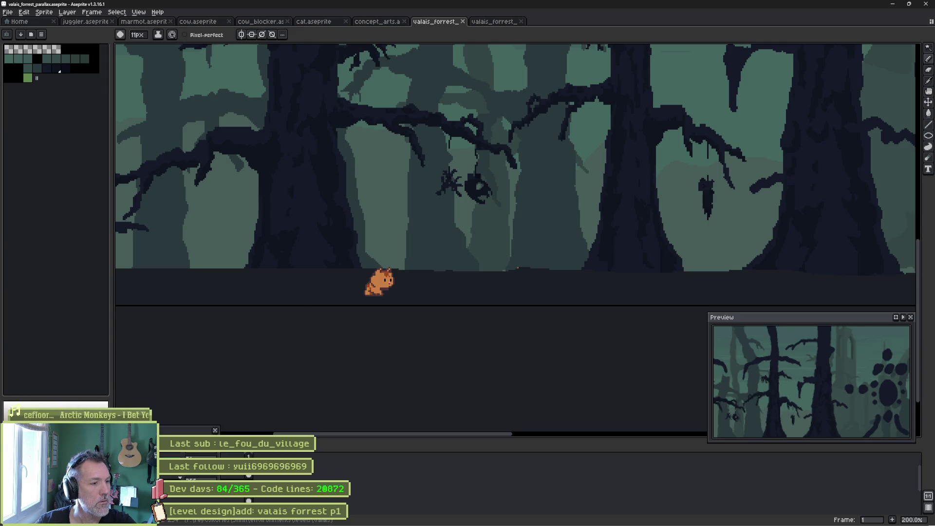
- In the tileset, add a new palette swatch and paint a dark navy stroke over the top-left grass tiles
left_click(495, 22)
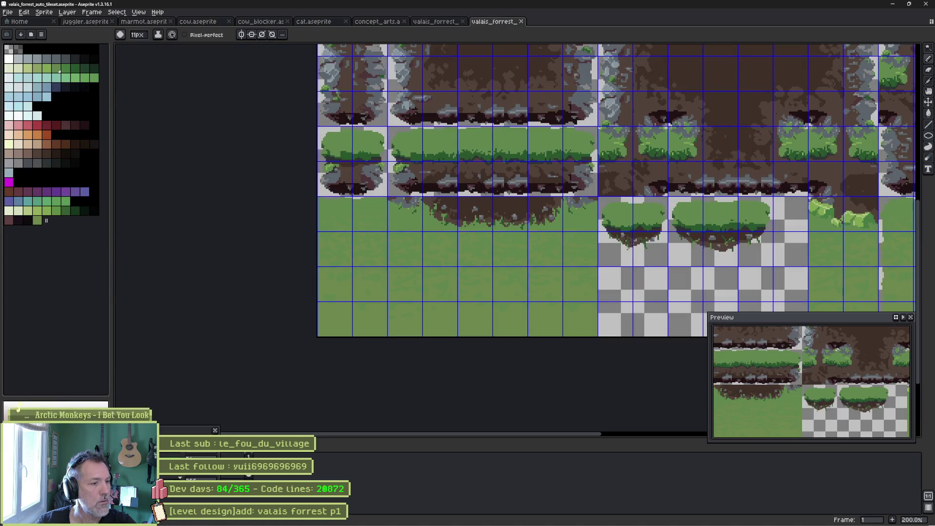
double_click(146, 517)
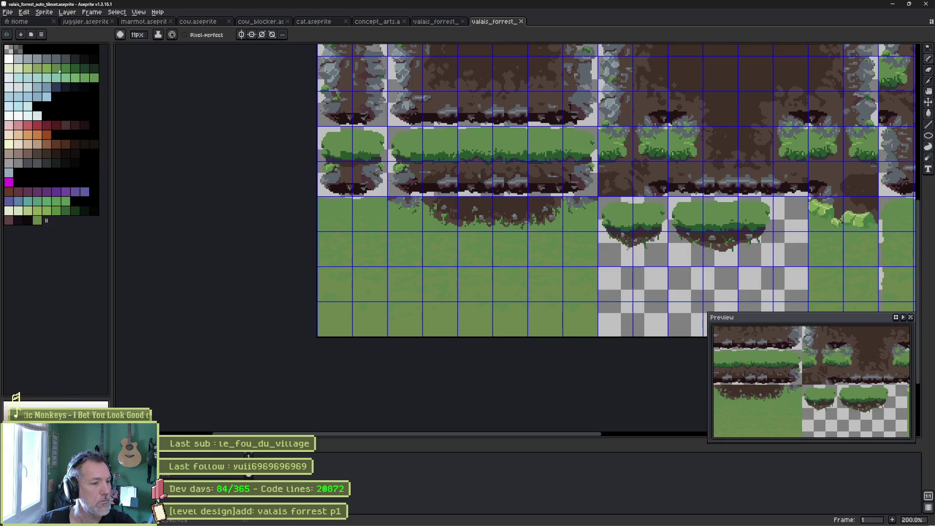
left_click(39, 223)
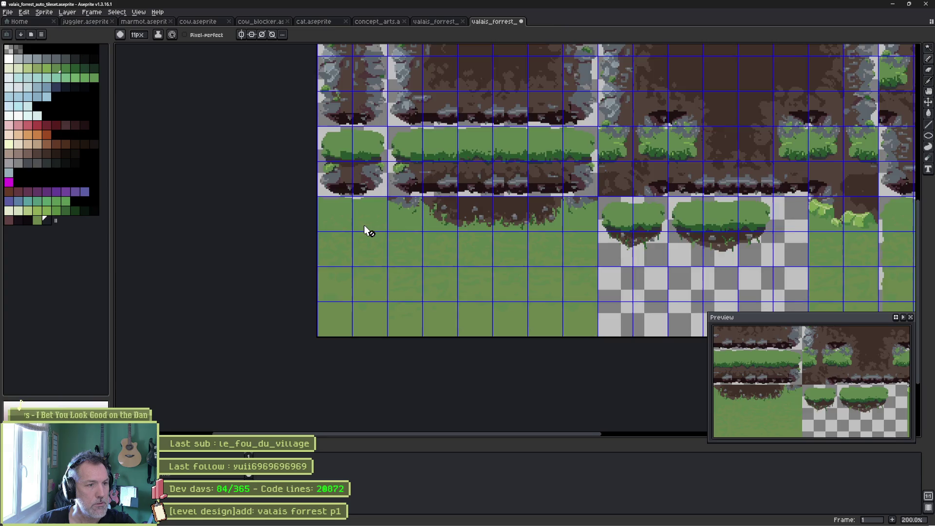
scroll(365, 228, "up", 1)
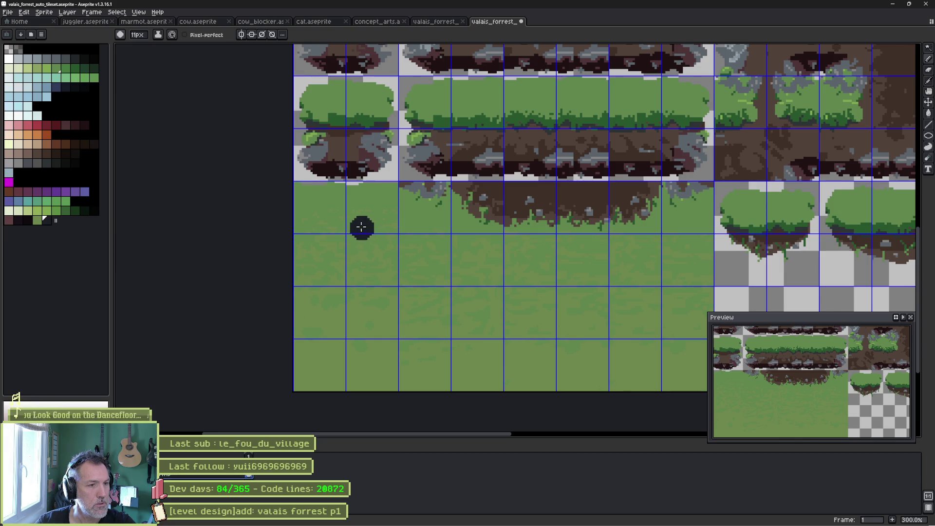
left_click_drag(302, 196, 387, 192)
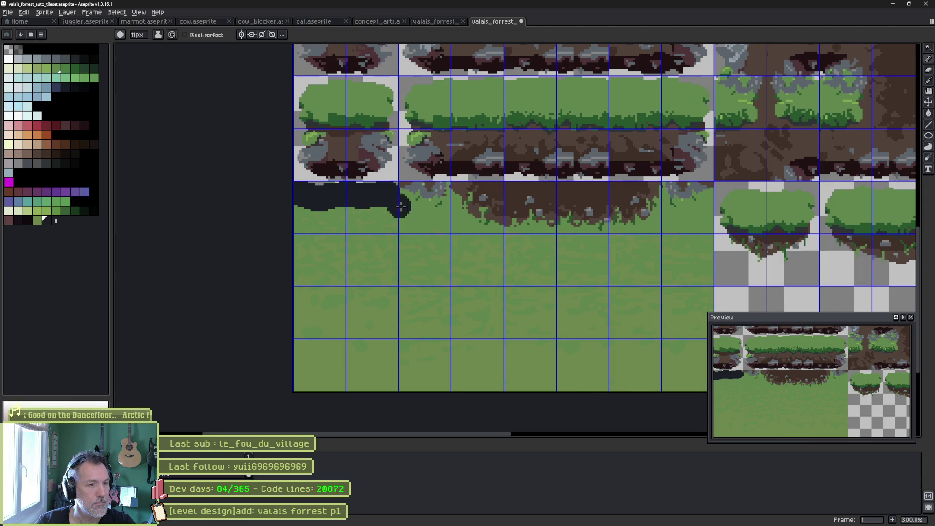
- Marquee-select the two leftmost grass tile columns, test-paint them dark, then undo the paint
key("m")
key("ctrl+z")
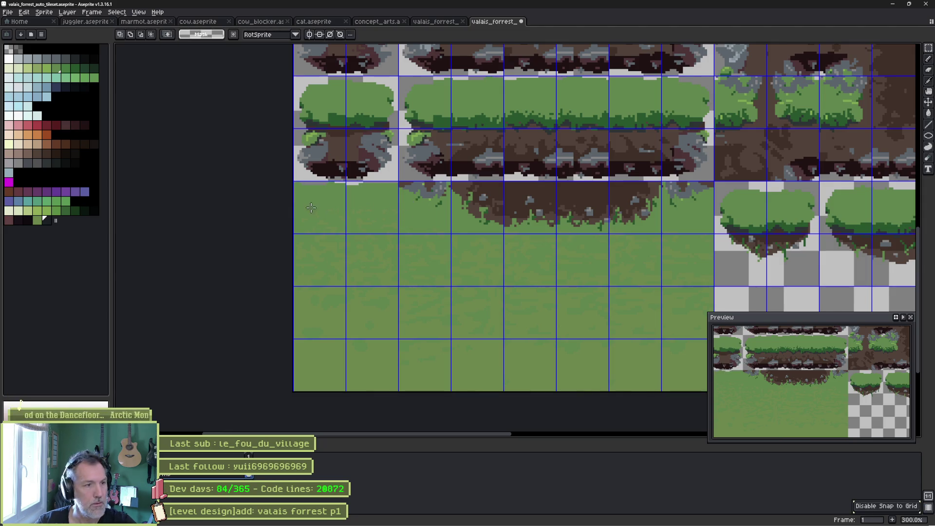
left_click_drag(312, 186, 394, 375)
key("b")
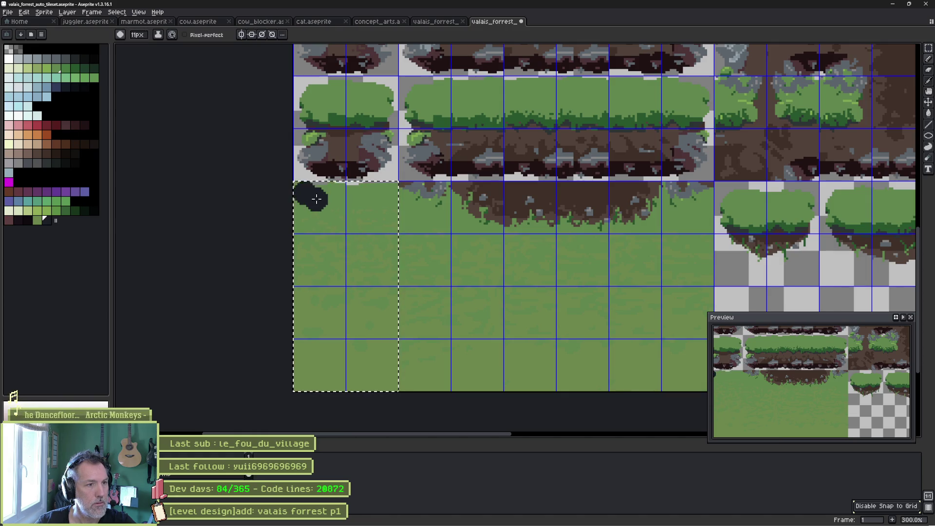
left_click_drag(295, 191, 313, 196)
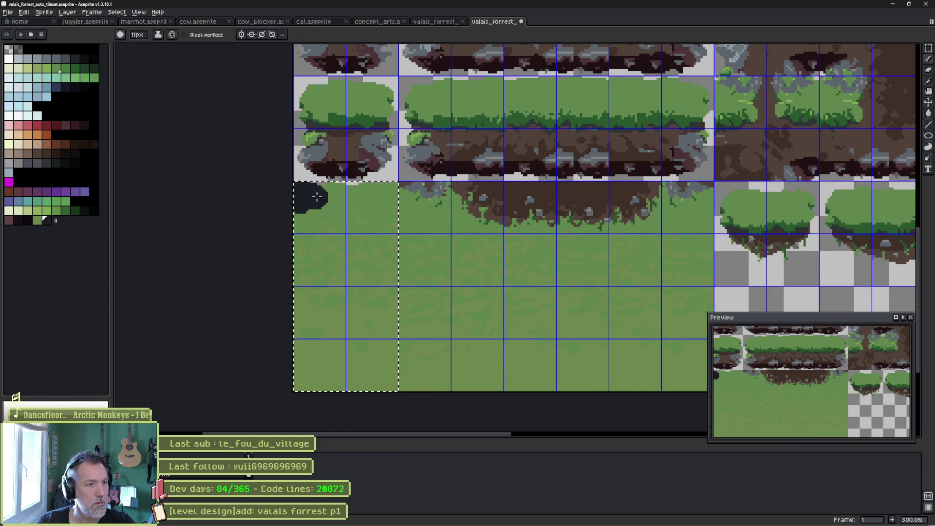
mouse_move(392, 197)
left_mouse_down()
mouse_move(346, 224)
mouse_move(343, 307)
mouse_move(426, 350)
mouse_move(351, 338)
mouse_move(272, 380)
left_mouse_up()
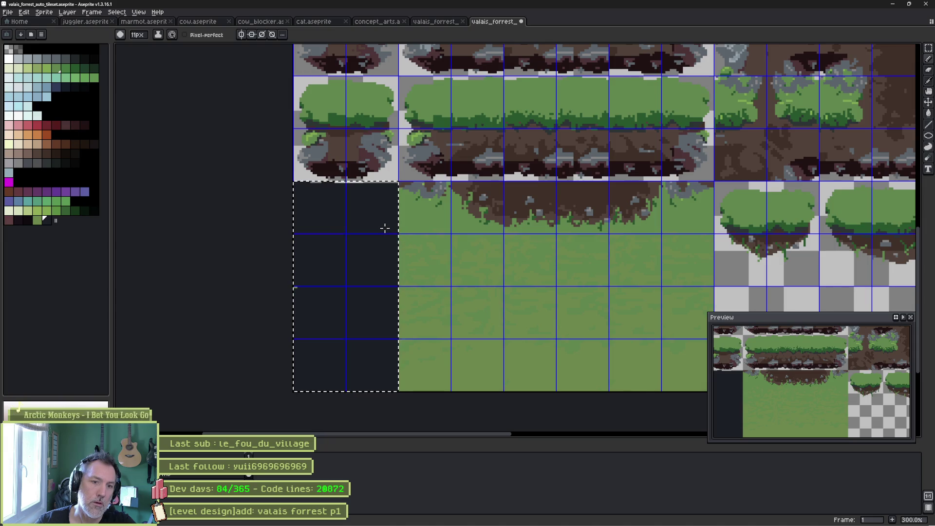
key("ctrl+z")
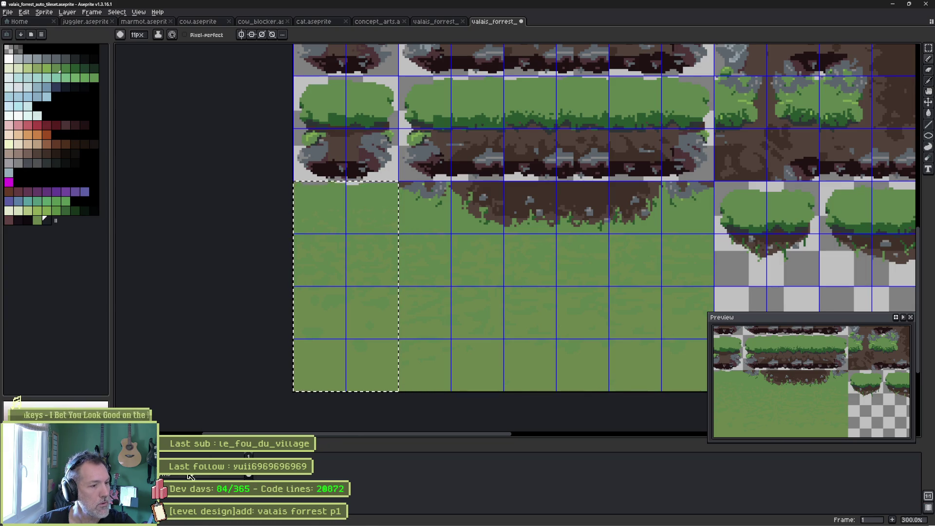
left_click(44, 12)
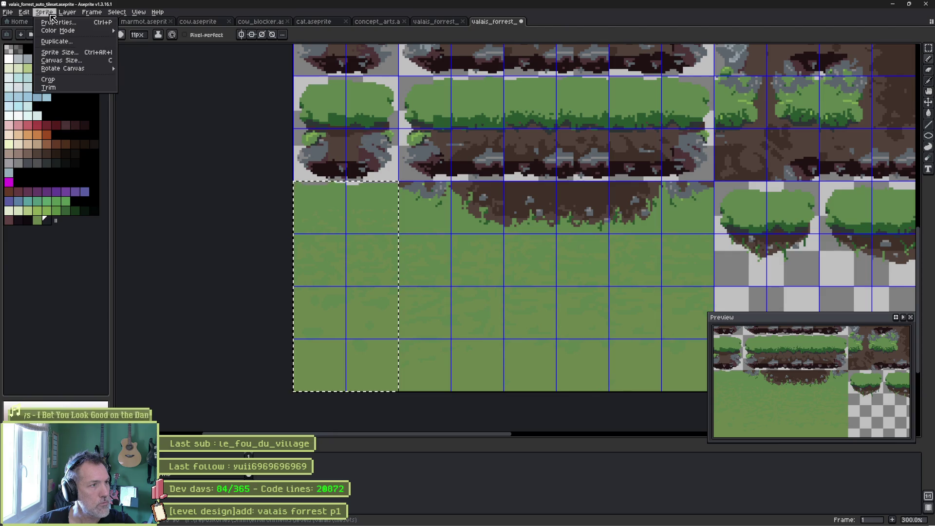
- Open Edit > Adjustments > Hue/Saturation for the left grass tile block
mouse_move(62, 16)
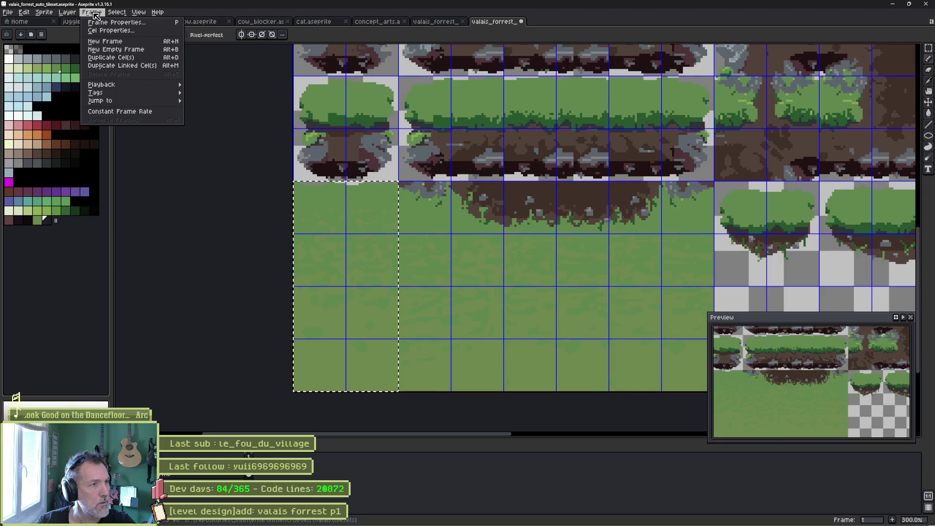
mouse_move(170, 71)
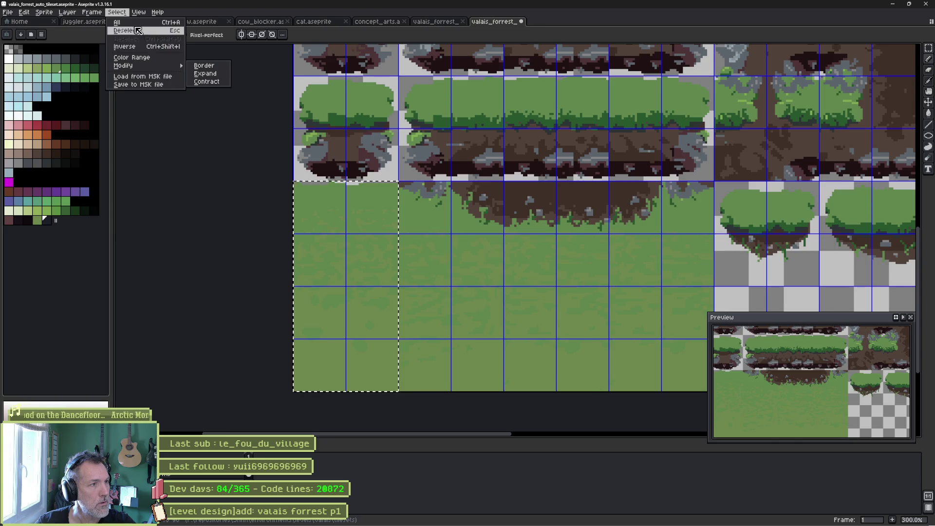
left_click(165, 236)
right_click(164, 477)
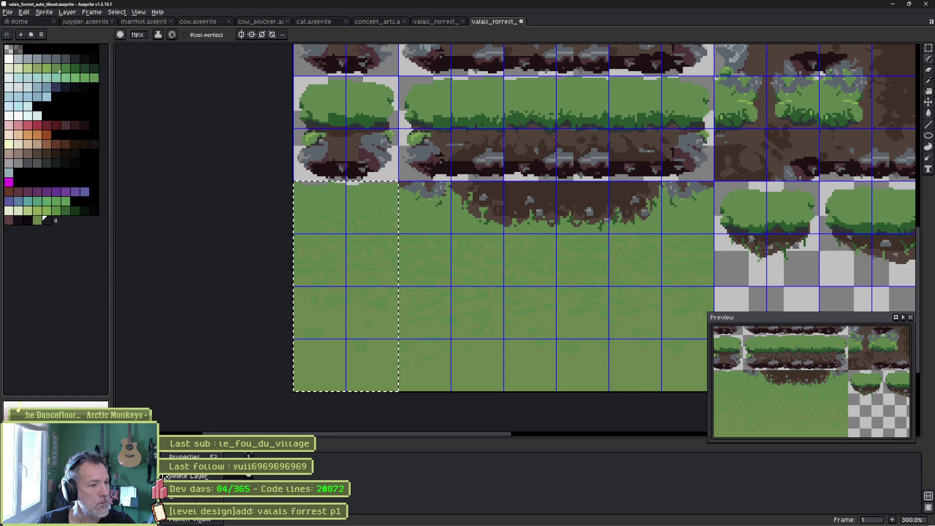
left_click(297, 497)
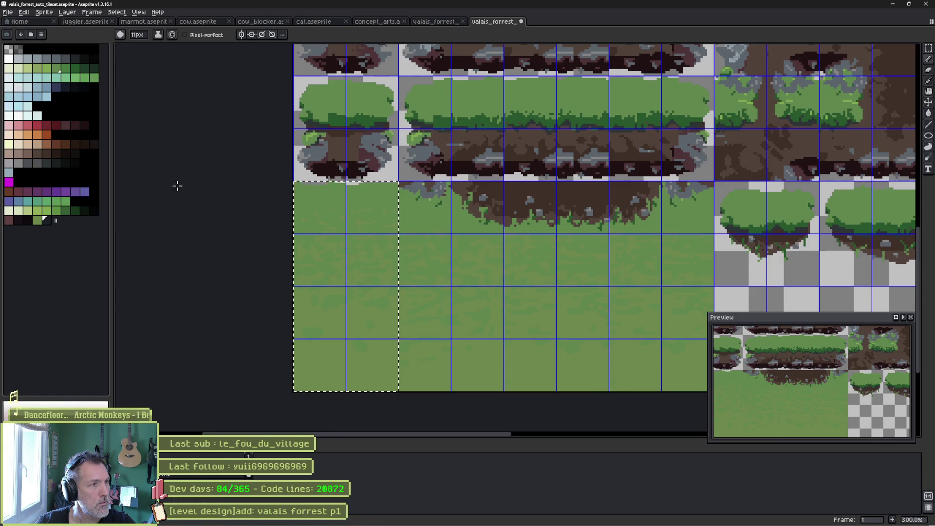
left_click(29, 15)
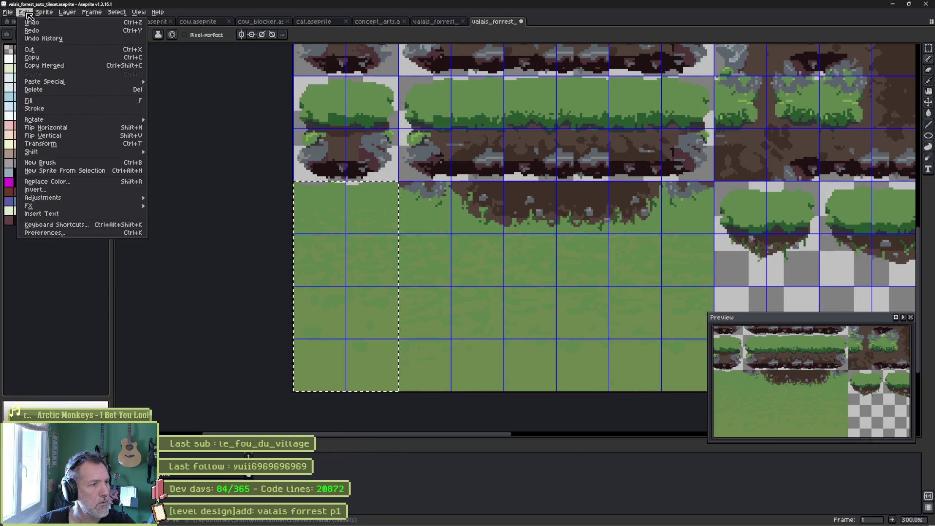
mouse_move(135, 201)
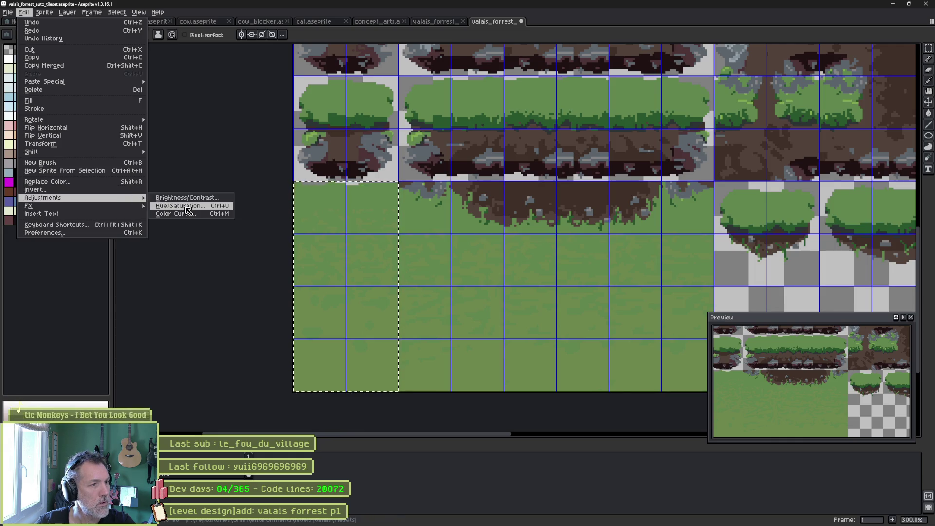
left_click(186, 208)
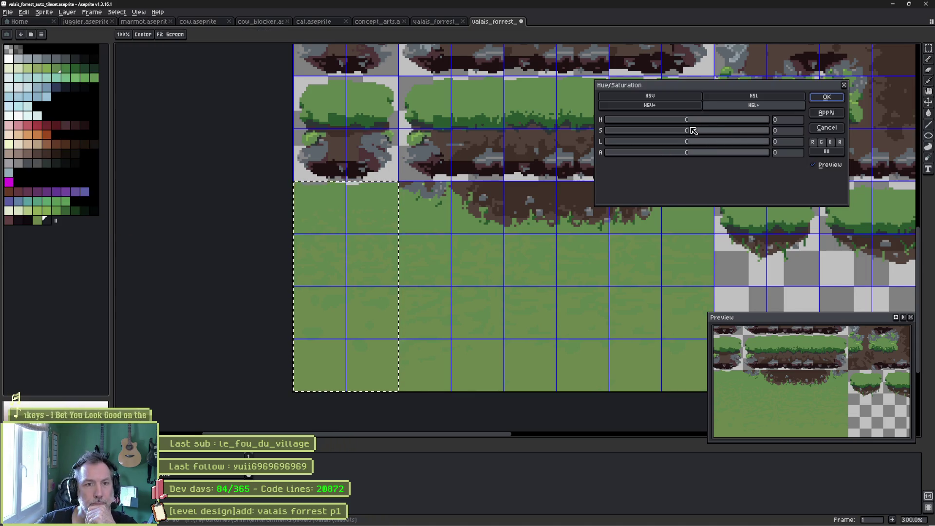
- Apply hue 105 and lightness -33 to the left grass tile columns, turning them dark navy
mouse_move(688, 122)
left_mouse_down()
mouse_move(756, 122)
mouse_move(737, 123)
left_mouse_up()
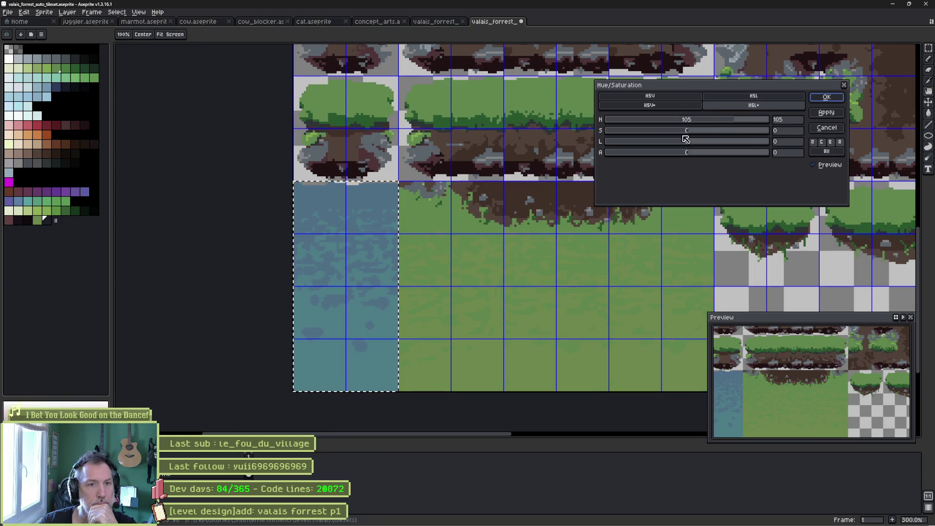
left_click_drag(688, 143, 671, 145)
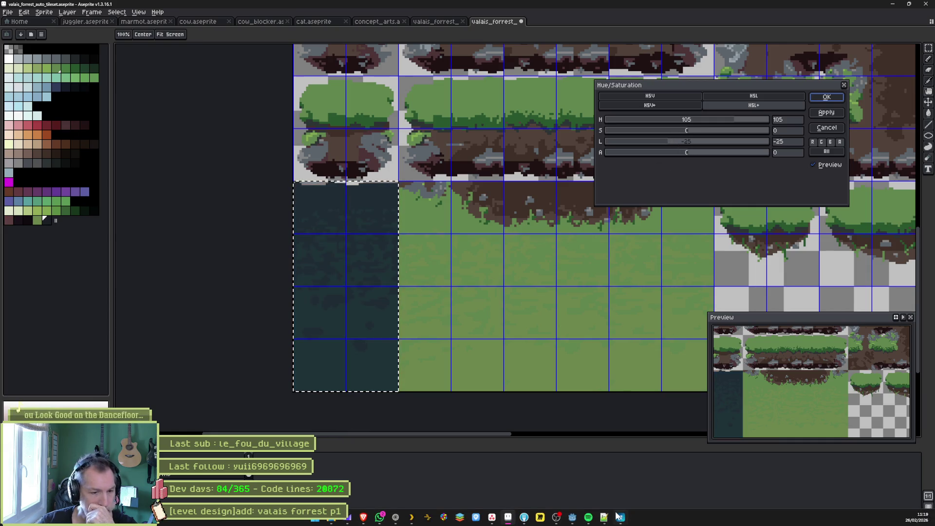
left_click(573, 519)
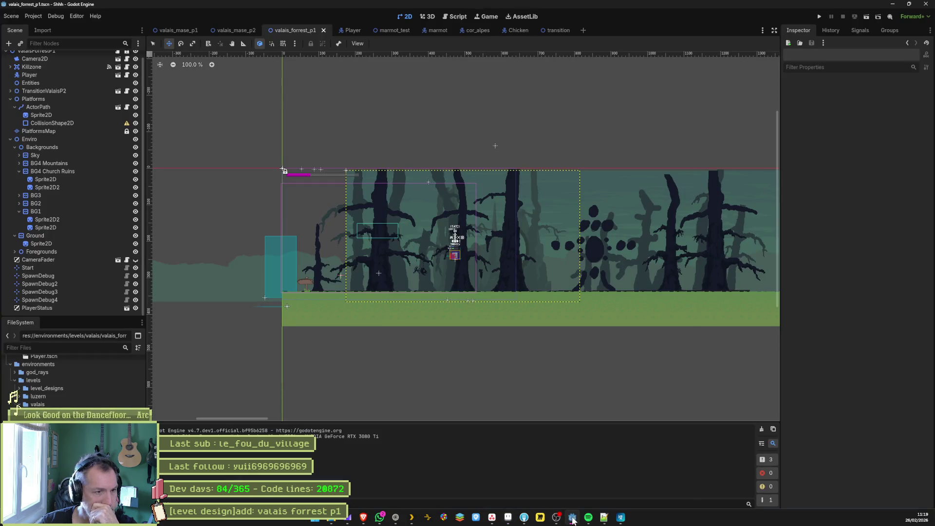
left_click(573, 518)
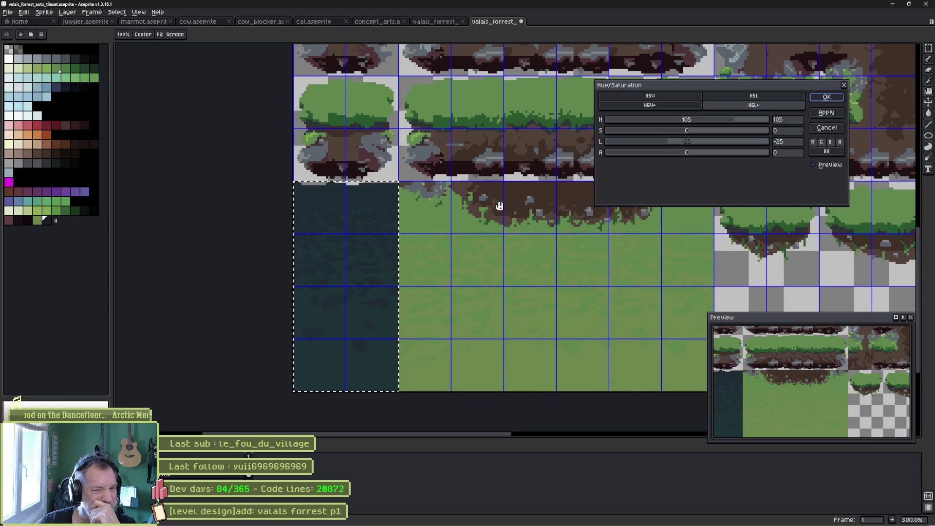
left_click_drag(672, 142, 664, 142)
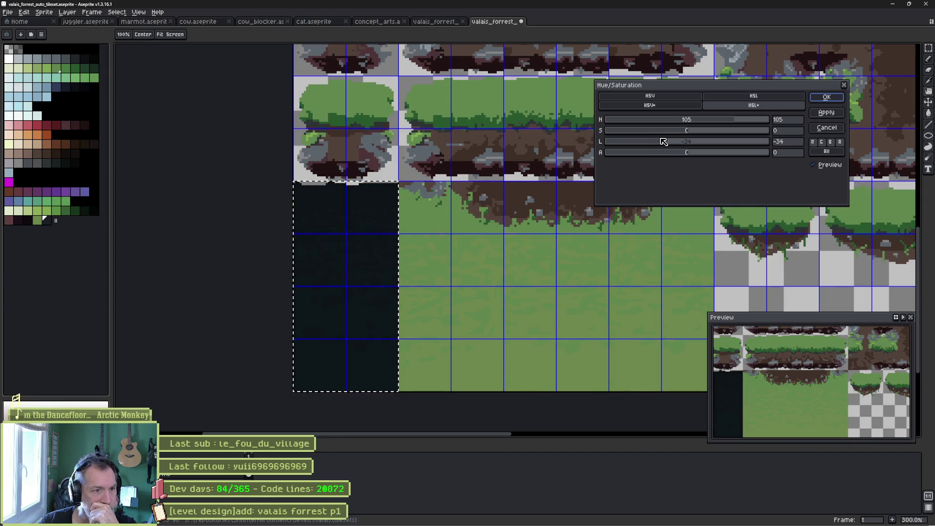
left_click(827, 100)
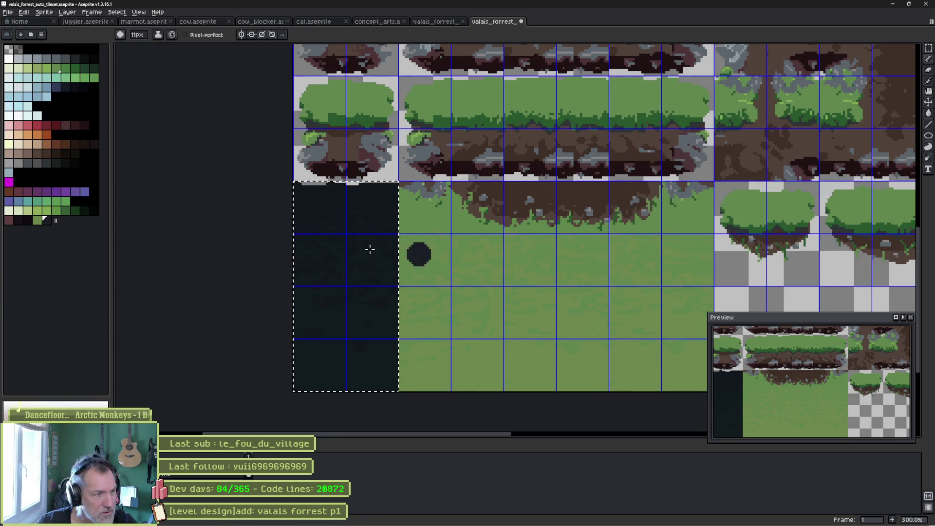
left_click(47, 220)
- Deselect and paint a dark navy round dot on the grass with the pencil
scroll(321, 261, "up", 2)
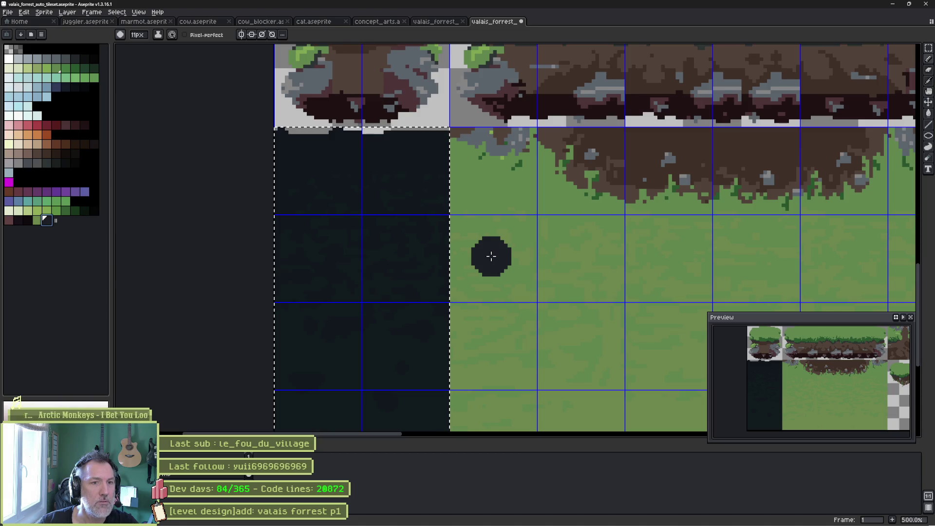
key("ctrl+d")
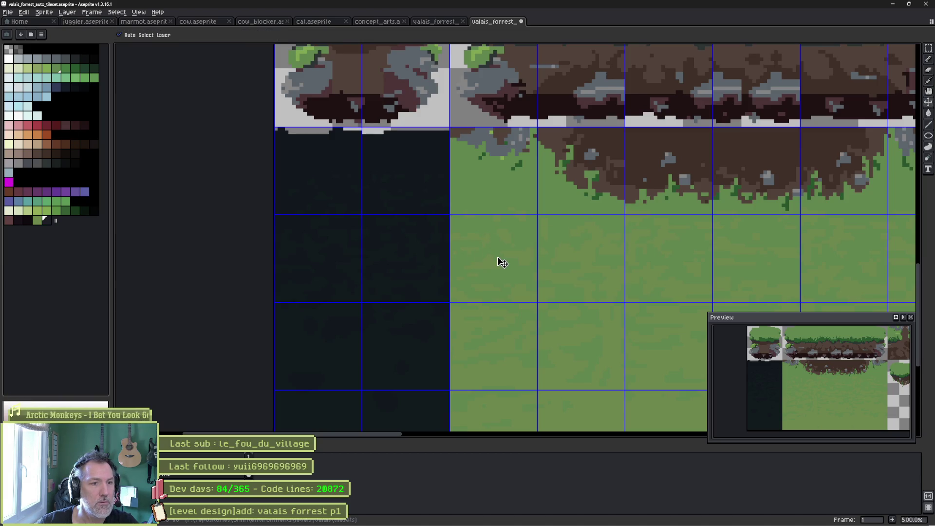
key("b")
left_click(47, 219)
left_click(482, 255)
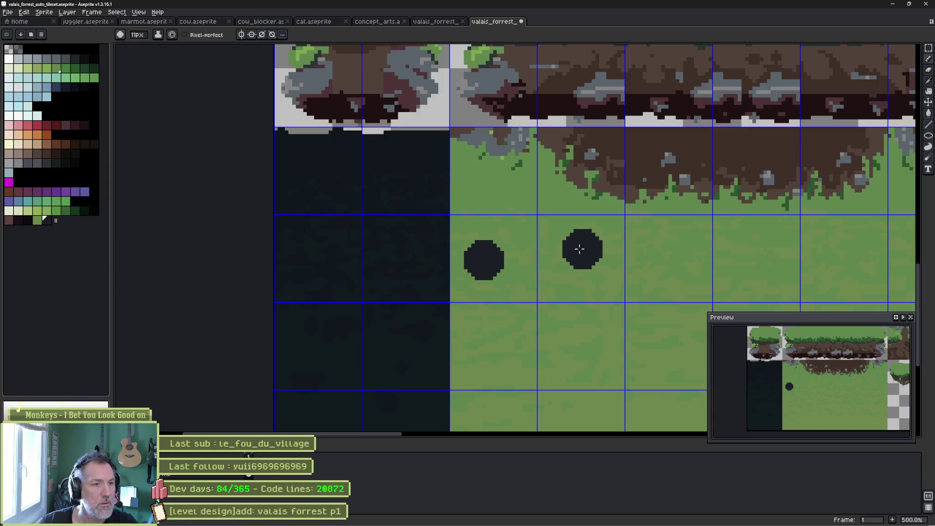
- Pan to the two dark tile columns and marquee-select them
key("h")
mouse_move(369, 296)
left_mouse_down()
mouse_move(341, 221)
mouse_move(341, 232)
left_mouse_up()
key("m")
left_click_drag(317, 137, 422, 414)
- Tone the selected columns to saturation -16, lightness 5, then minimize Aseprite
left_click(23, 15)
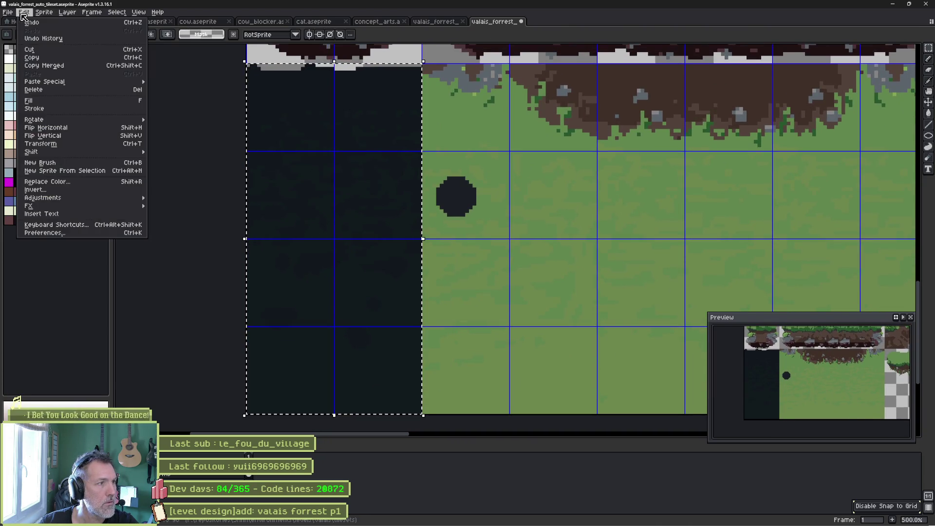
mouse_move(122, 197)
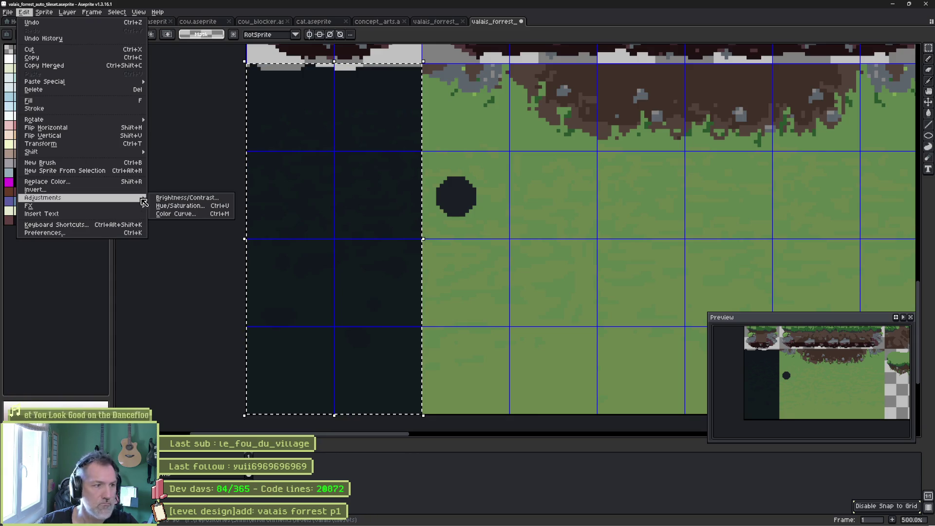
left_click(177, 206)
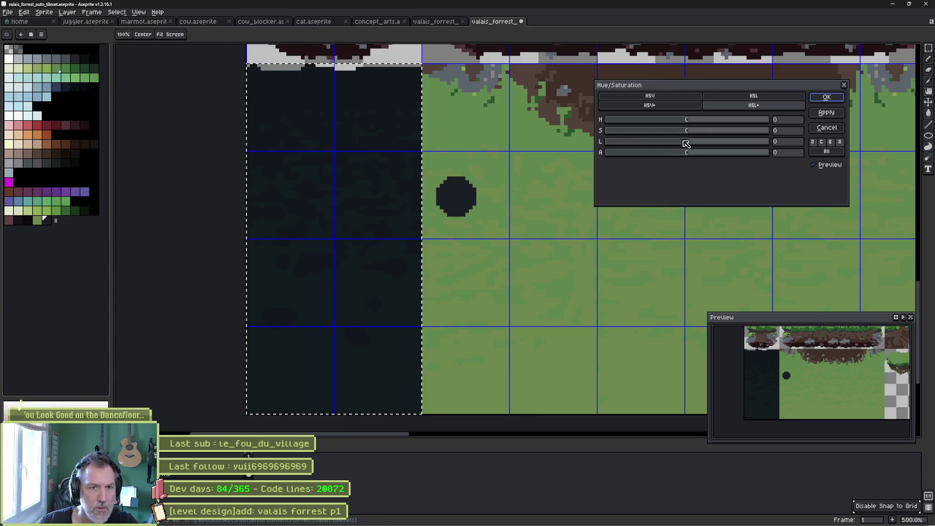
left_click_drag(685, 132, 696, 142)
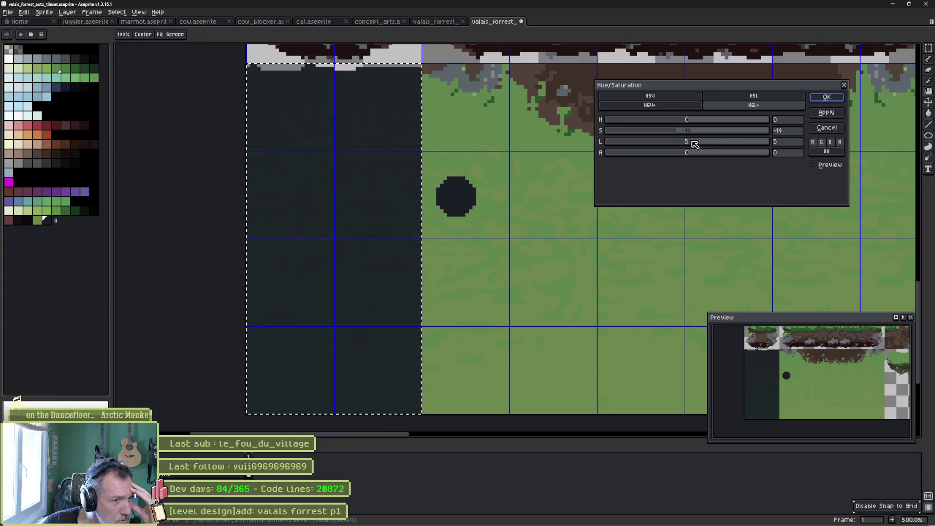
left_click(827, 97)
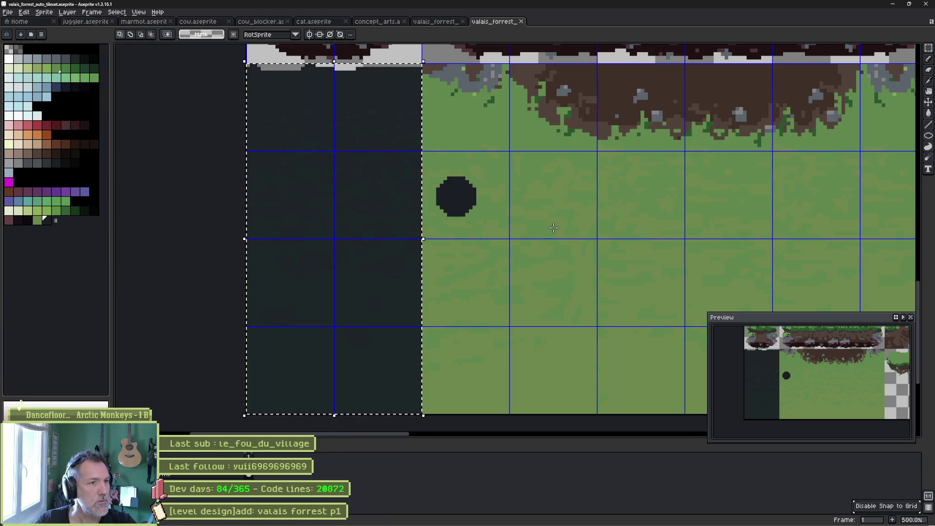
left_click(888, 5)
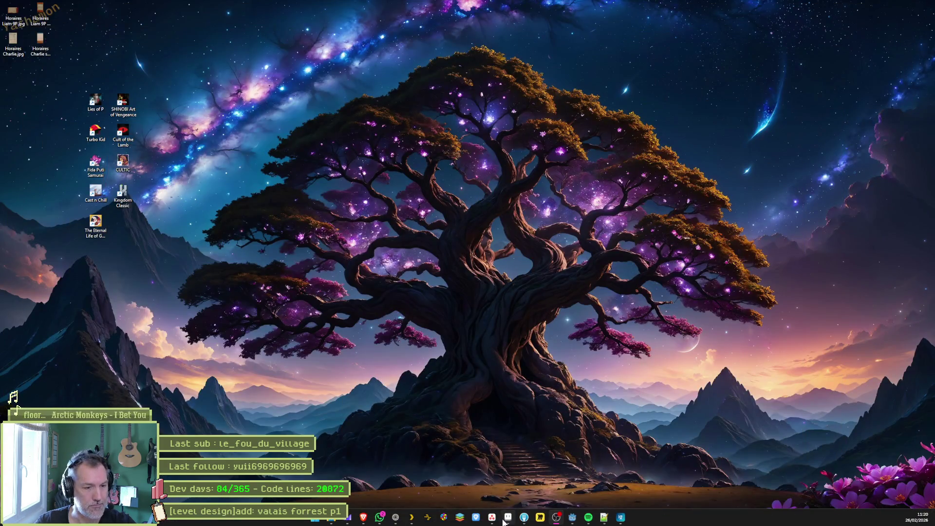
mouse_move(526, 520)
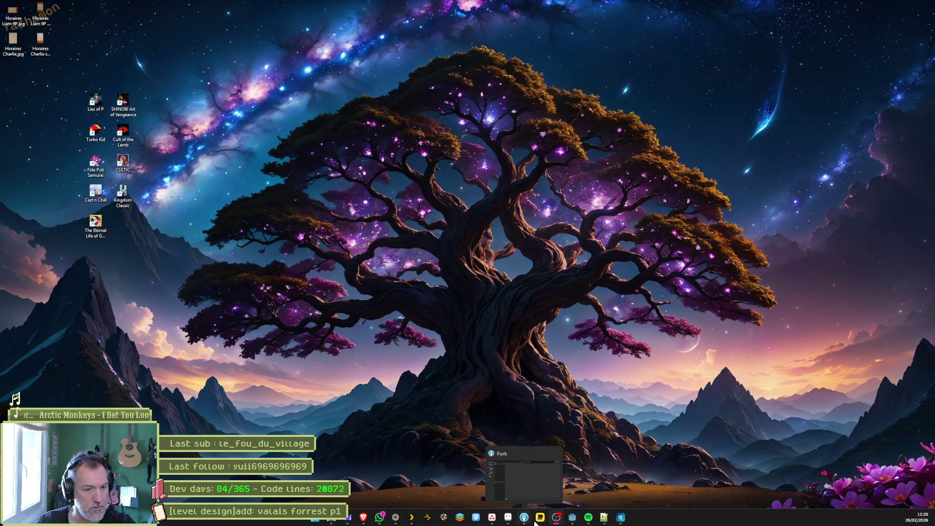
left_click(572, 518)
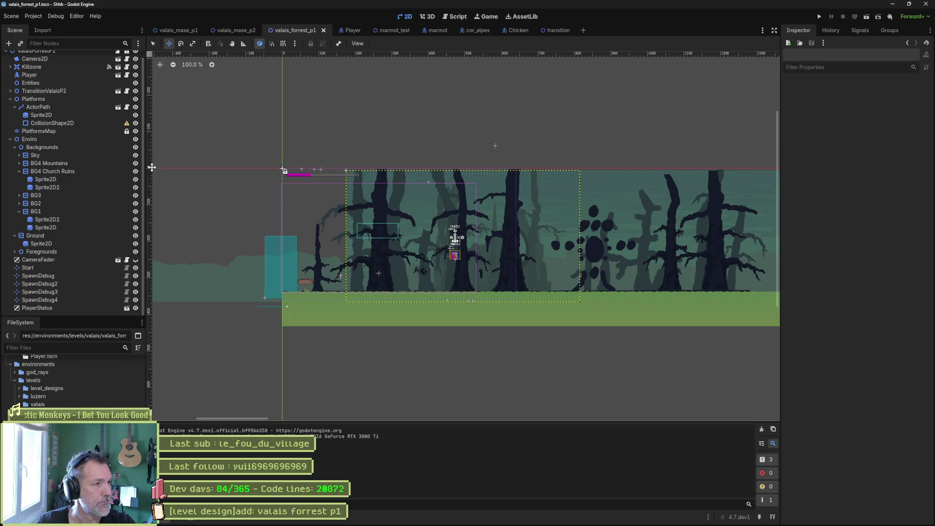
left_click(91, 132)
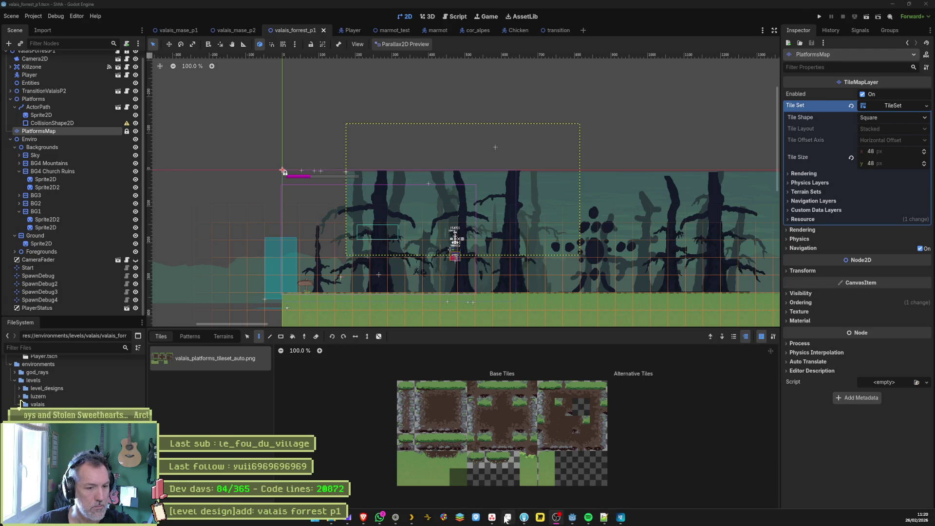
left_click(507, 518)
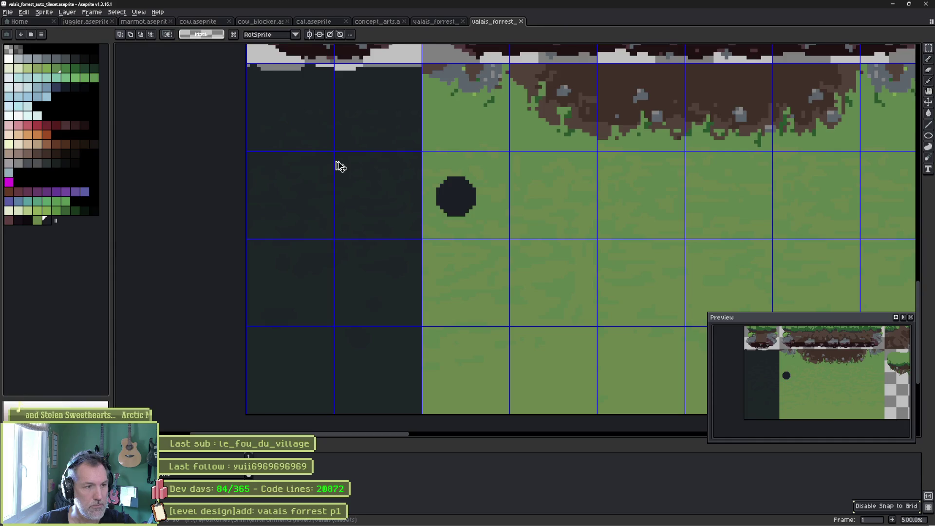
- Export the tileset as a sprite sheet image into the tilesets folder, then return to Godot
key("ctrl+e")
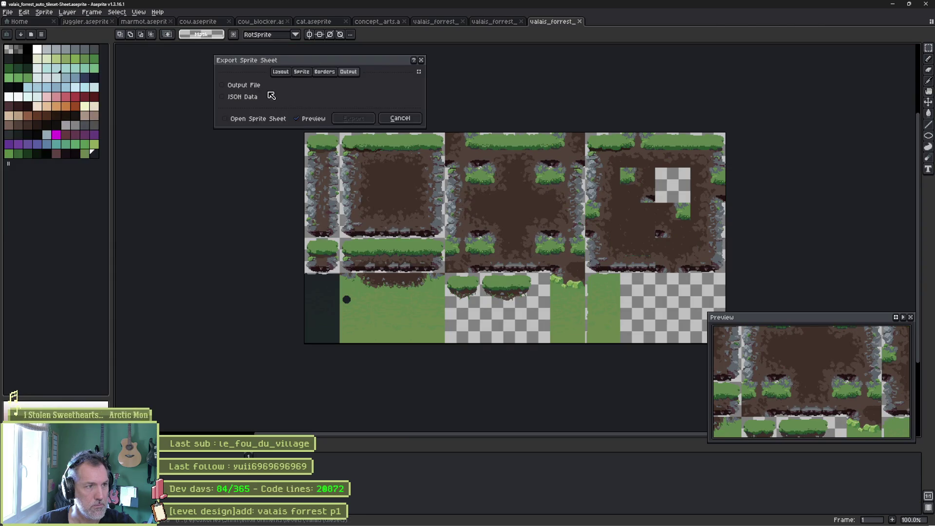
left_click(256, 88)
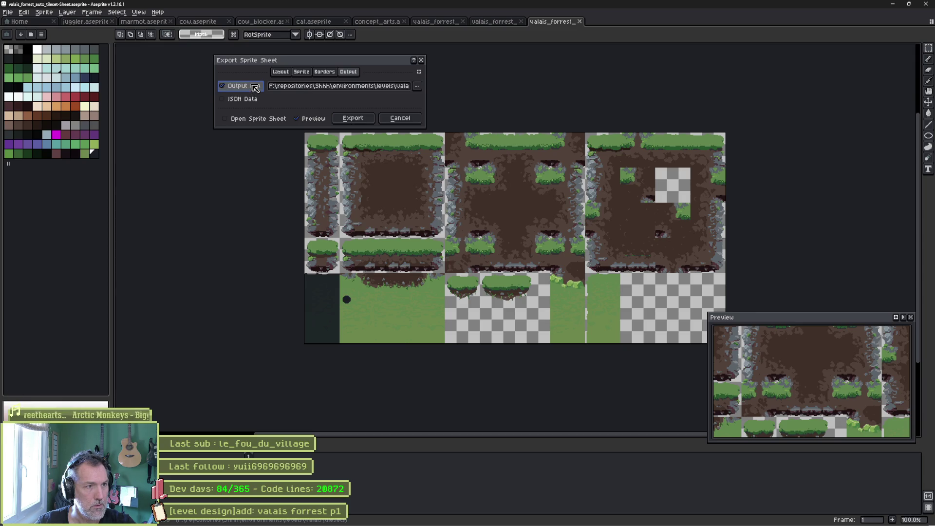
left_click(417, 86)
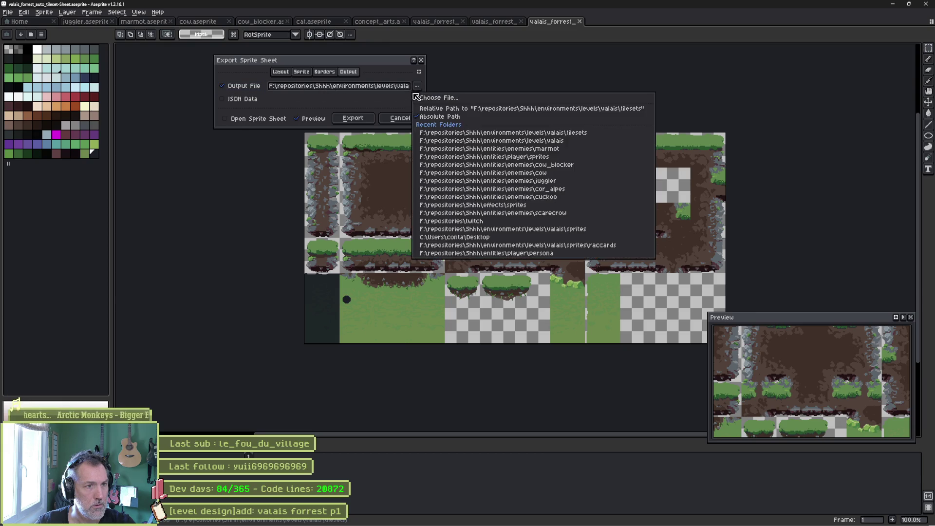
left_click(387, 102)
left_click(355, 119)
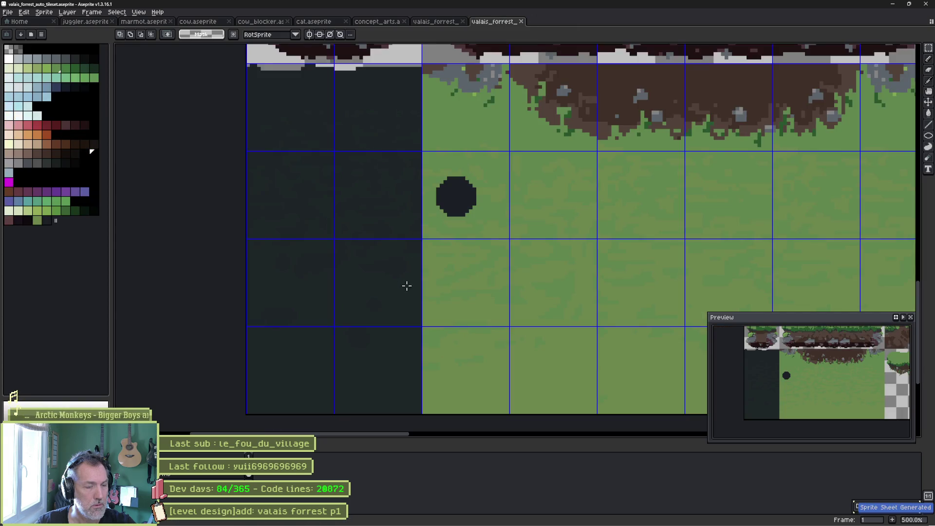
key("alt+Tab")
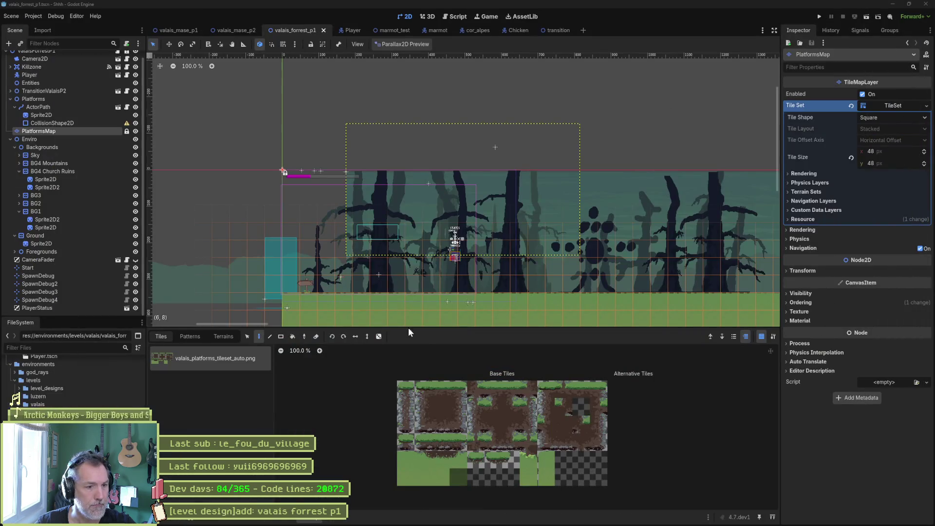
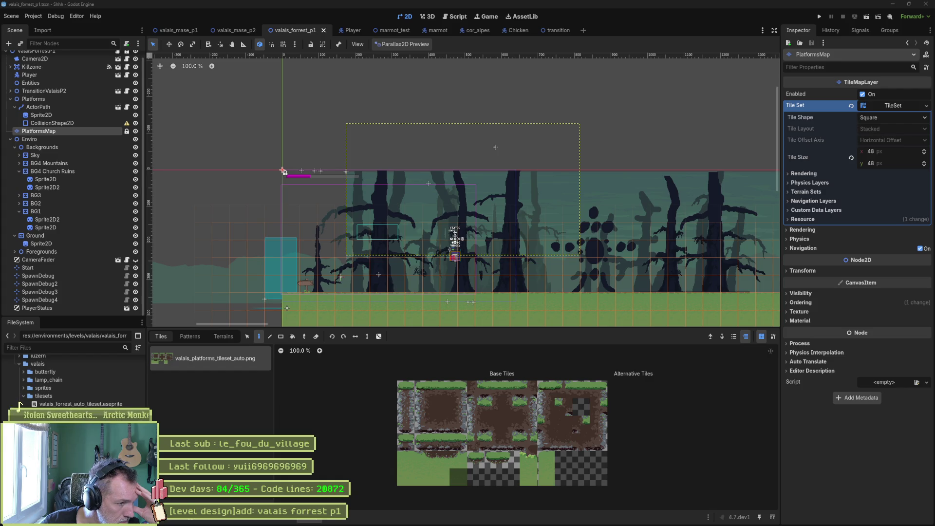
- Export valais_forest_auto_tileset.aseprite as a sprite sheet named valais_forrest_auto_tileset.png in the tilesets folder
double_click(20, 405)
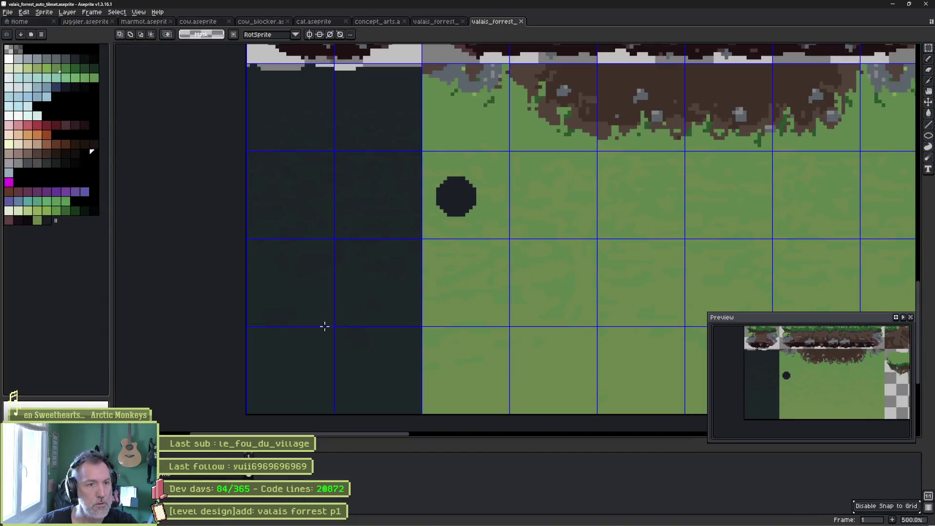
key("ctrl+e")
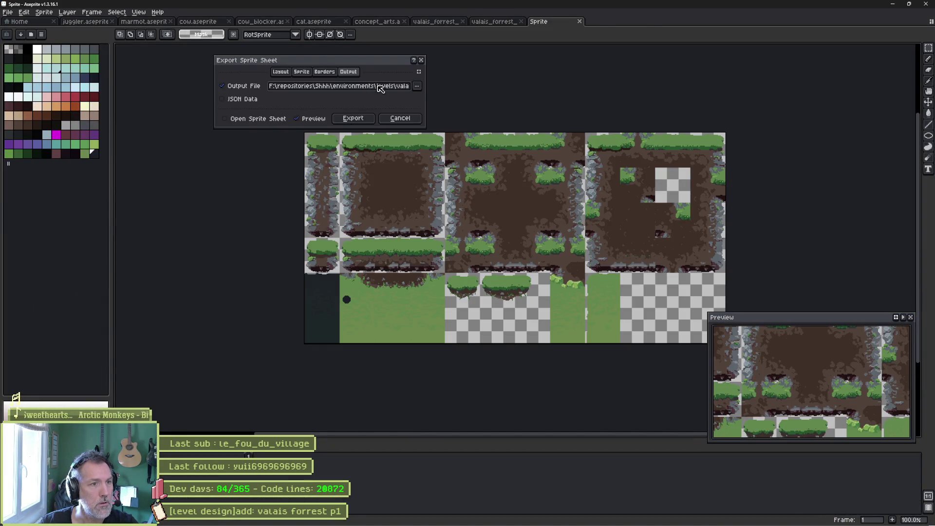
left_click(417, 86)
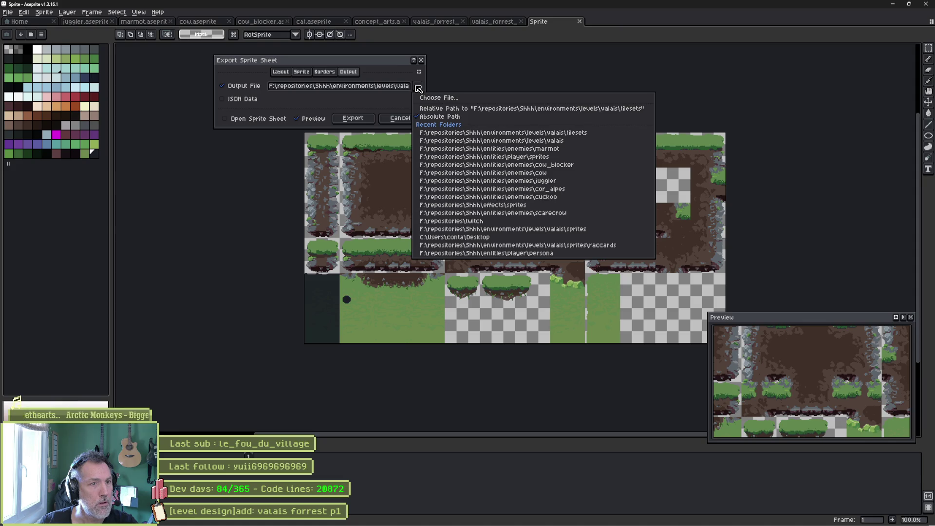
left_click(401, 90)
key("End")
left_click_drag(326, 88, 433, 92)
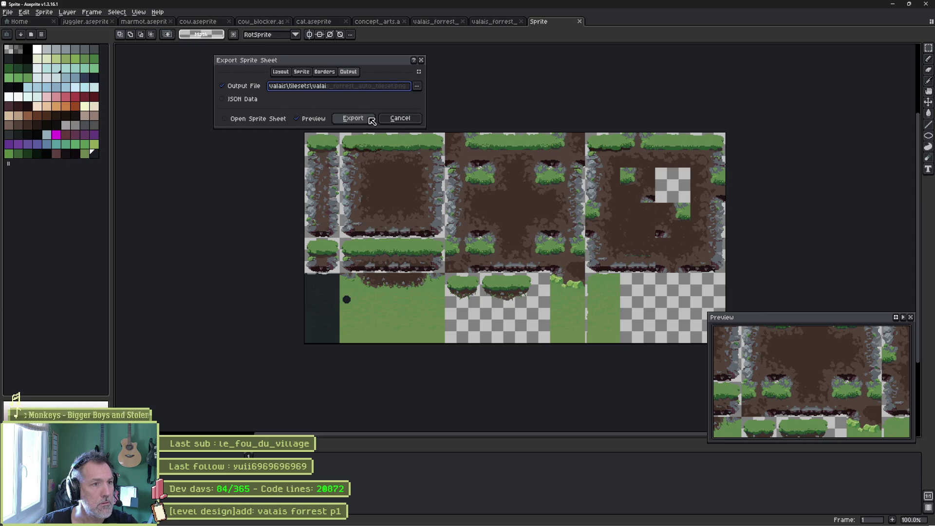
left_click(371, 120)
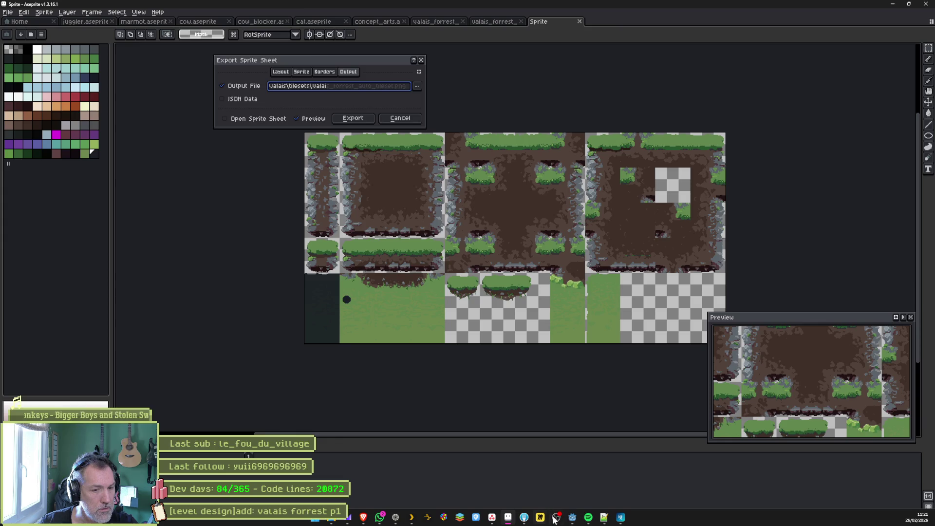
left_click(573, 518)
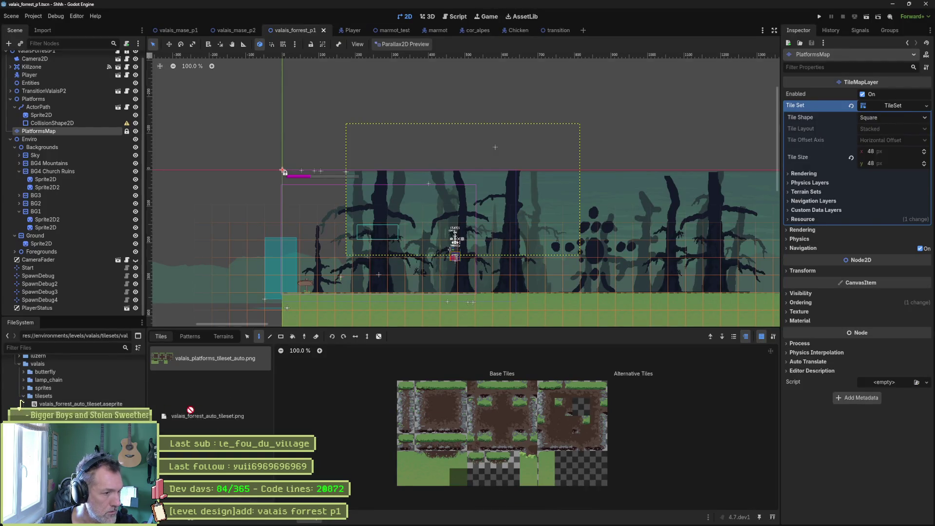
- Drop valais_forrest_auto_tileset.png into the PlatformsMap TileSet as a new atlas source, declining auto-created tiles
mouse_move(73, 412)
left_mouse_down()
mouse_move(173, 390)
mouse_move(183, 363)
mouse_move(198, 361)
mouse_move(198, 385)
left_mouse_up()
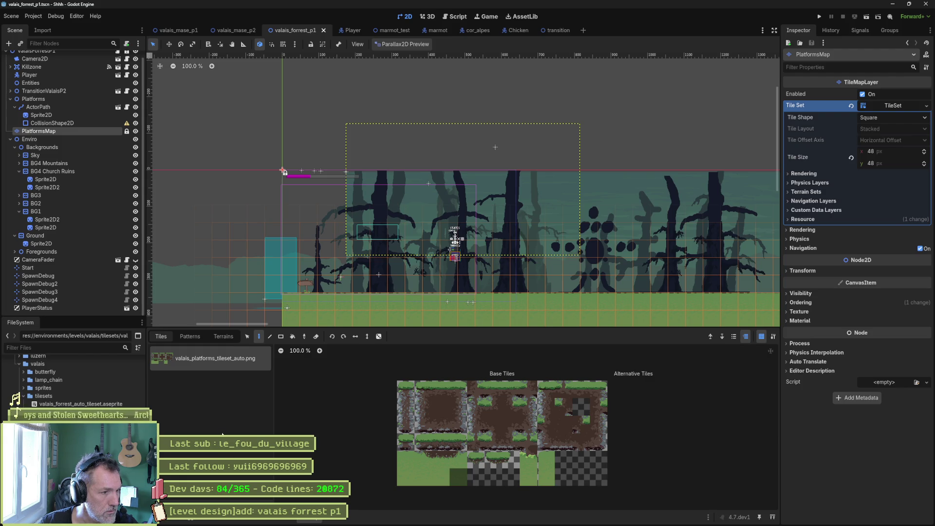
left_click(342, 521)
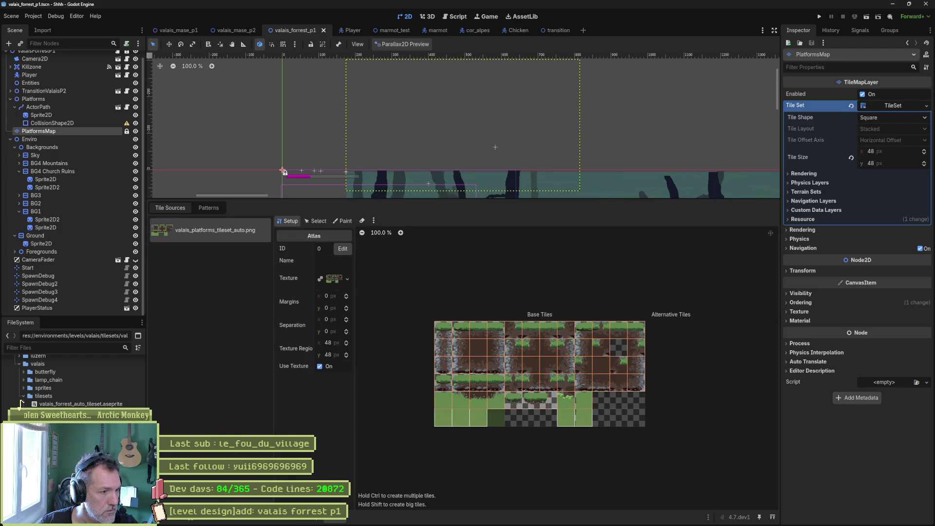
left_click_drag(200, 303, 201, 302)
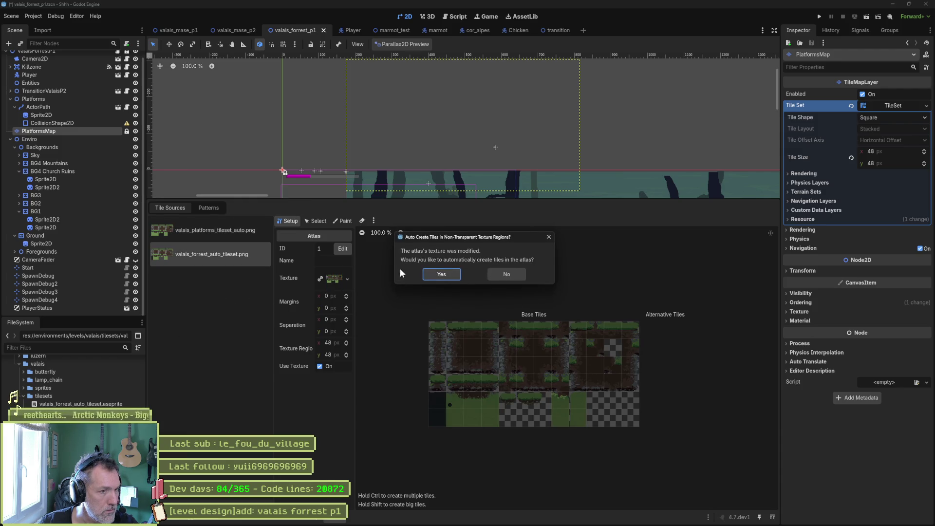
left_click(507, 273)
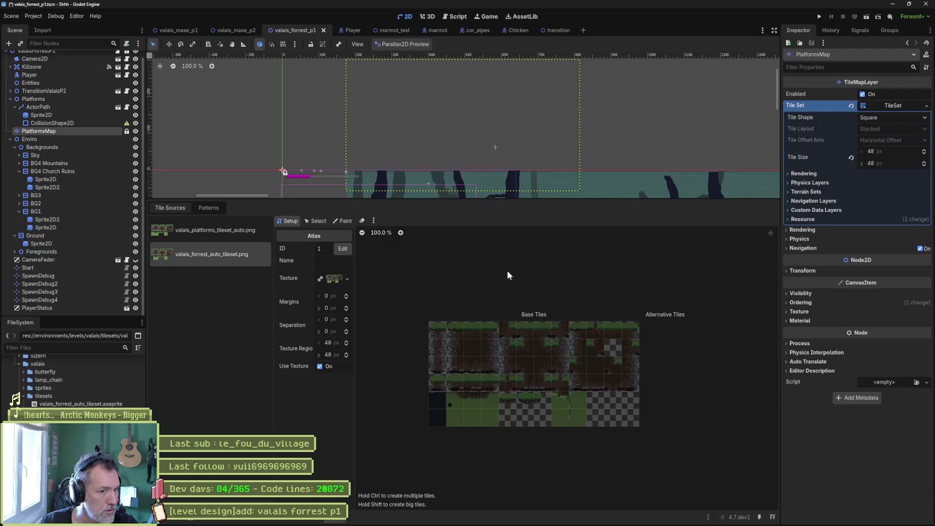
left_click(215, 233)
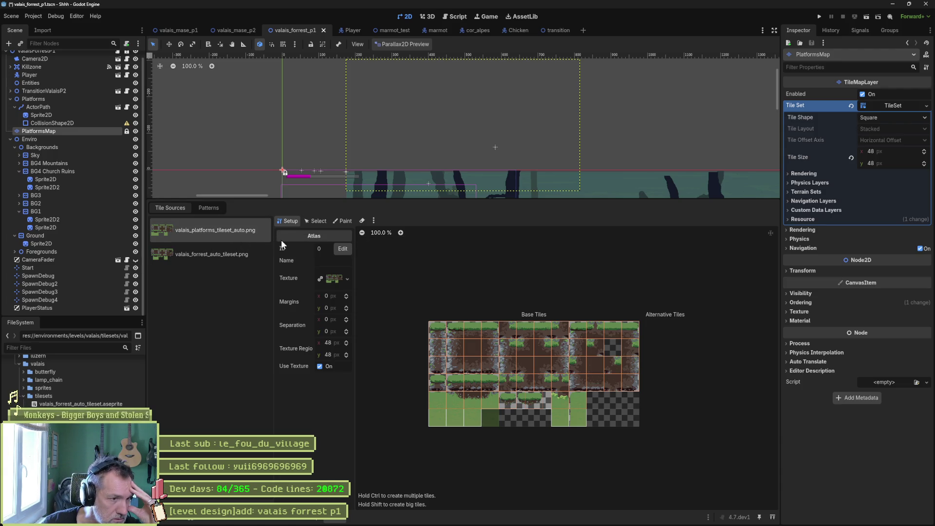
- Delete the newly added forest tileset atlas source from the TileSet
left_click(346, 280)
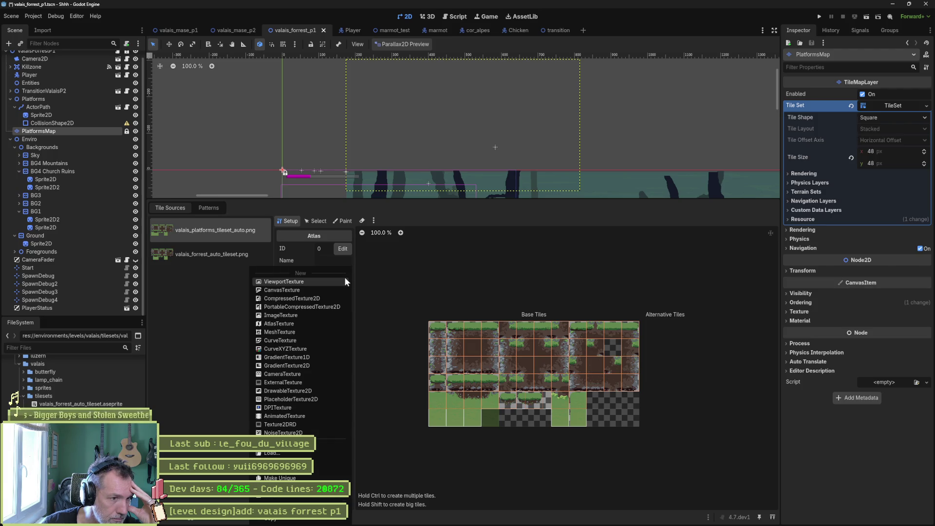
left_click(207, 288)
left_click(219, 257)
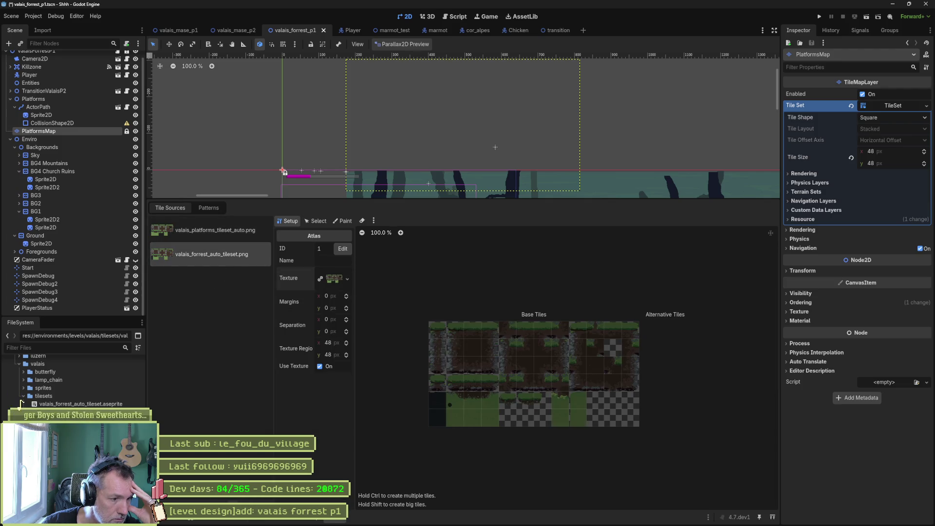
key("Delete")
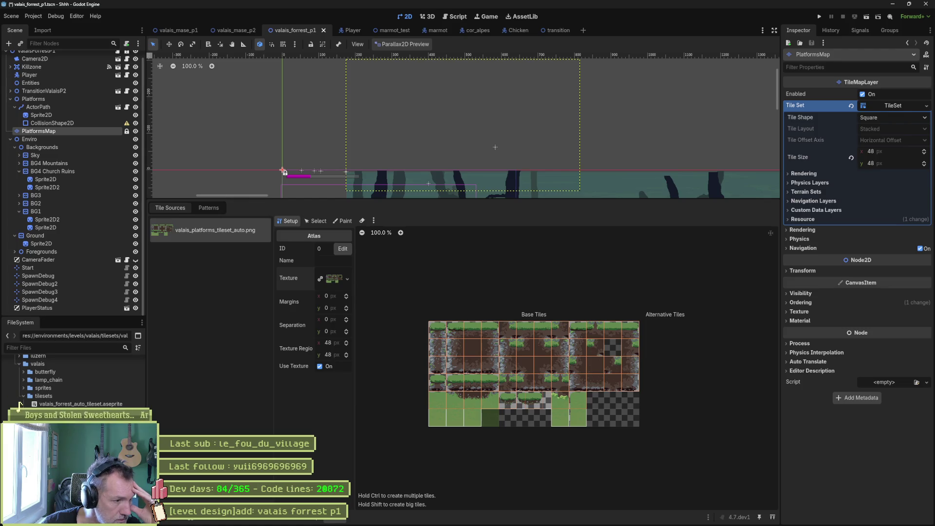
- Swap the platforms atlas texture for the forest PNG, keep existing tiles, and run the scene
left_click_drag(193, 351, 332, 282)
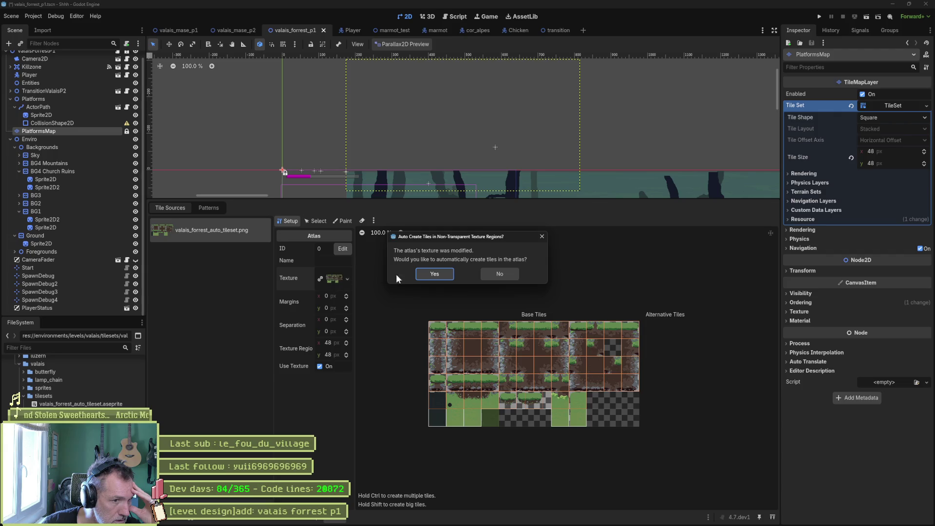
left_click(504, 274)
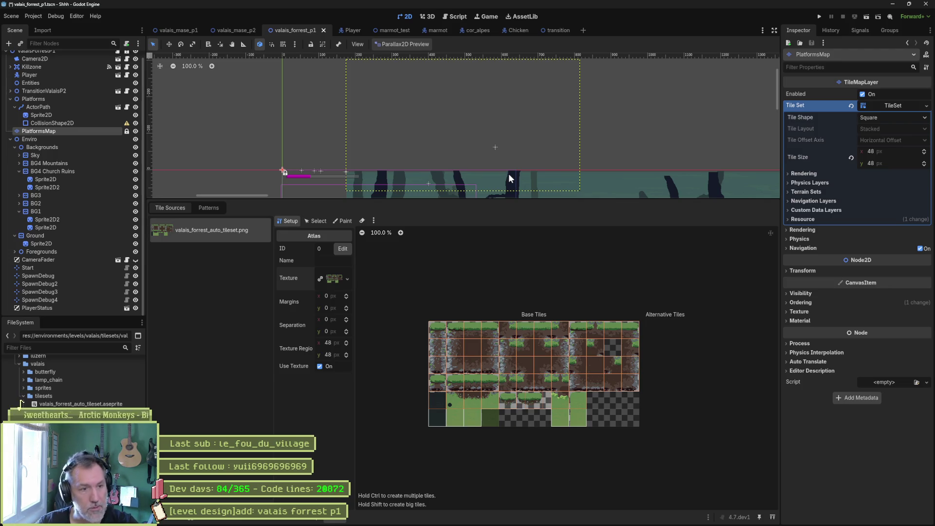
scroll(492, 112, "down", 5)
scroll(454, 112, "down", 7)
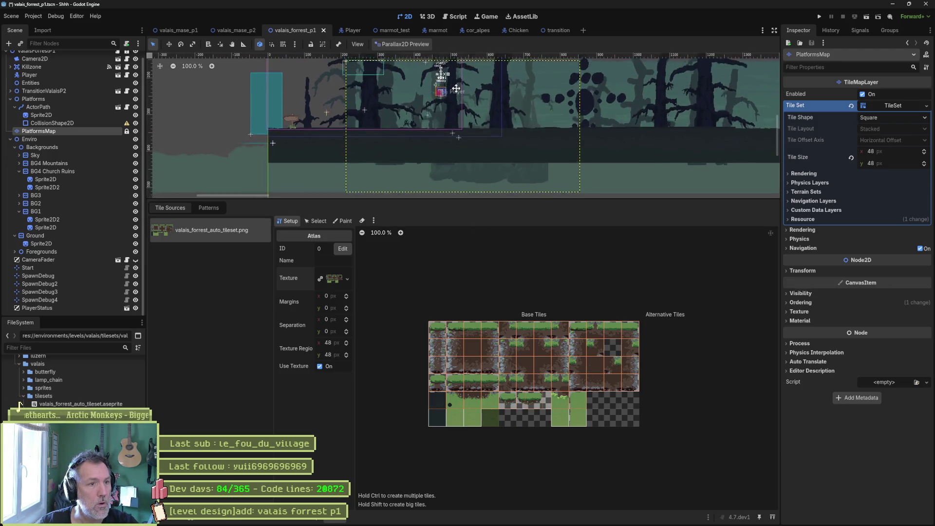
key("F6")
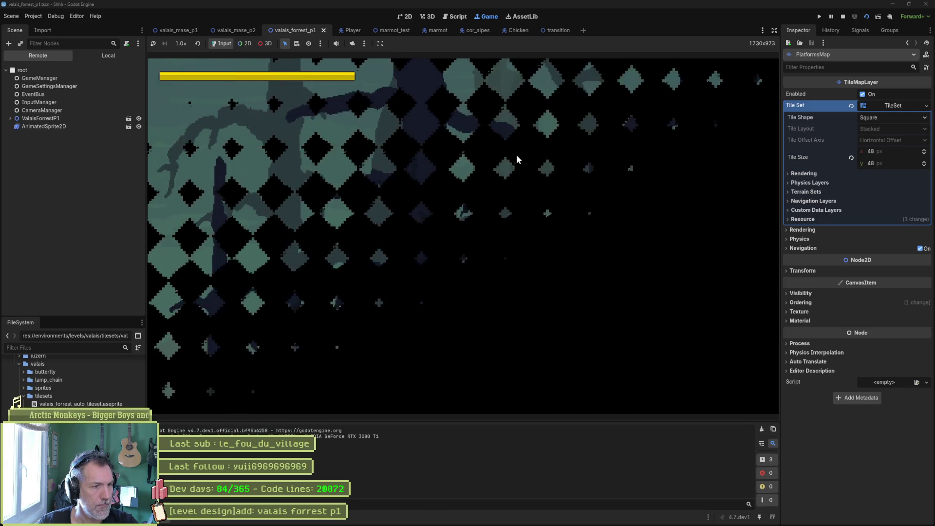
- Run the player back and forth across the forest level, then stop the game with F8
key("Right")
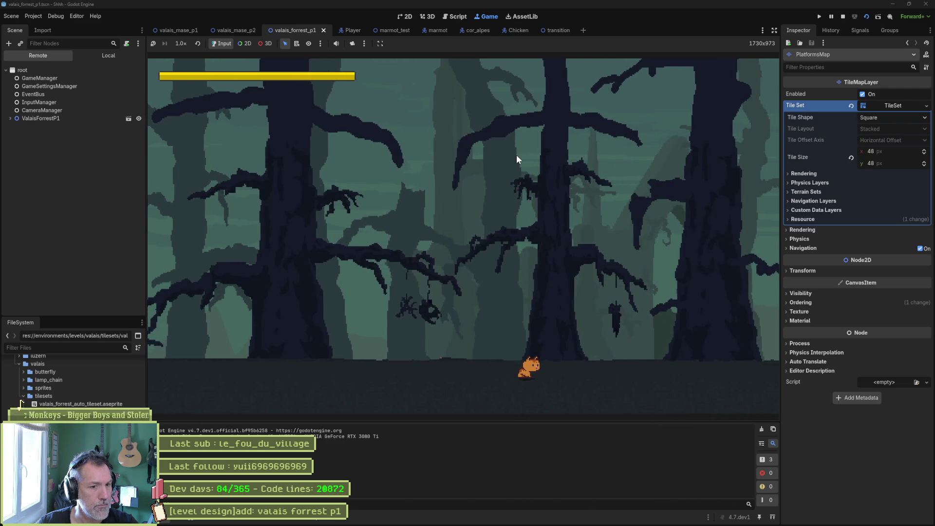
key("Left")
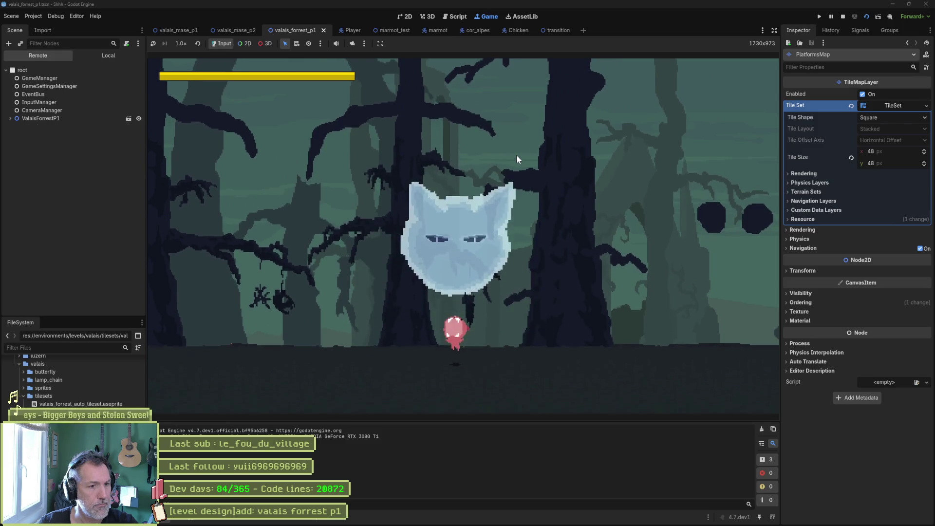
key("Right")
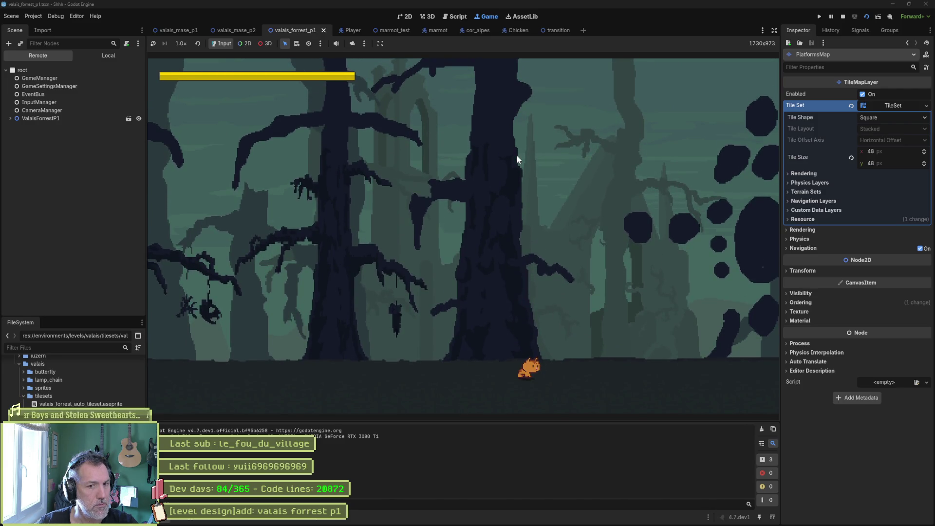
key("Right")
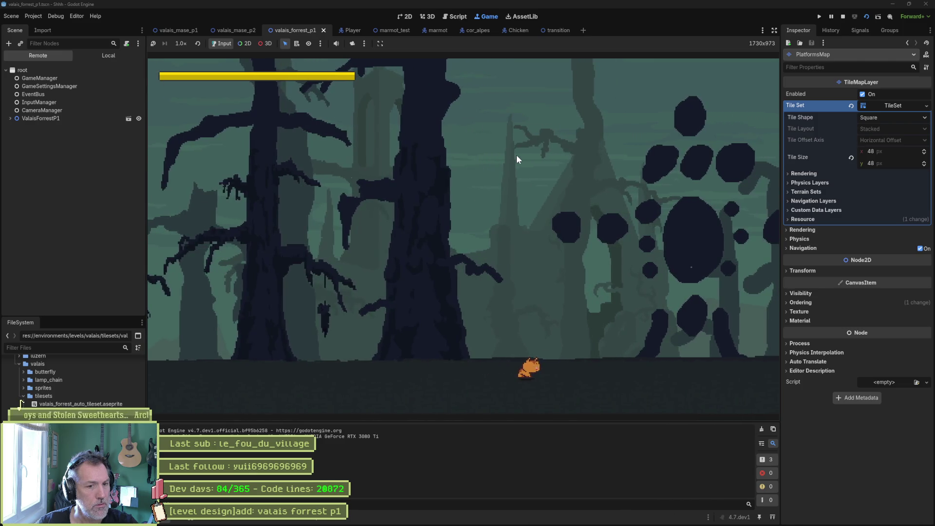
key("Left")
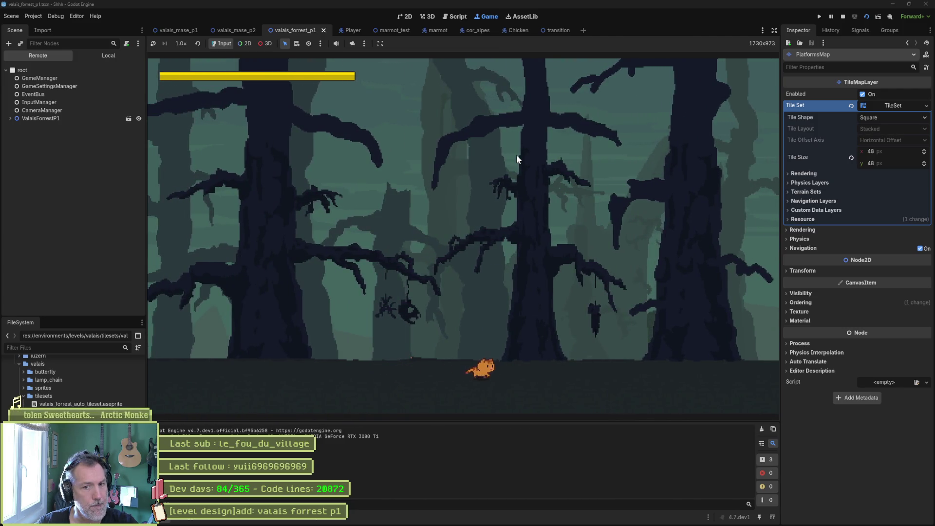
key("Right")
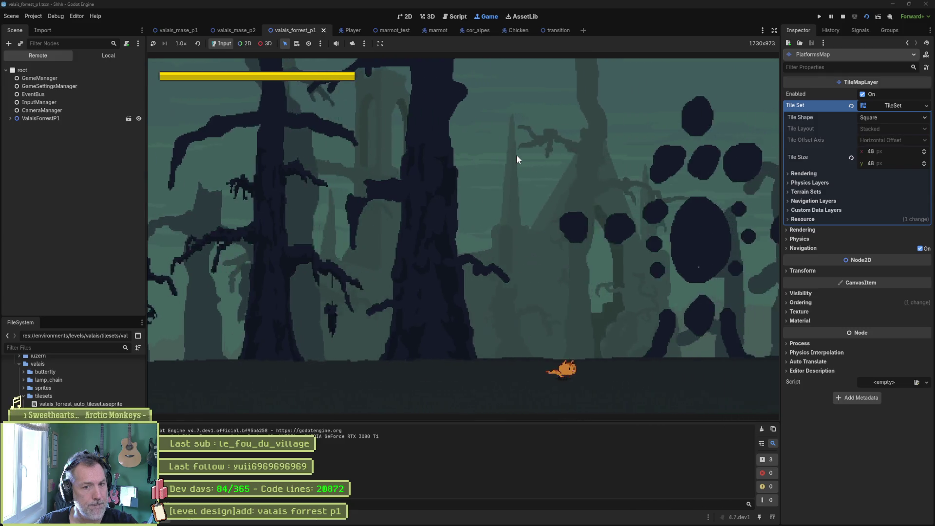
key("Left")
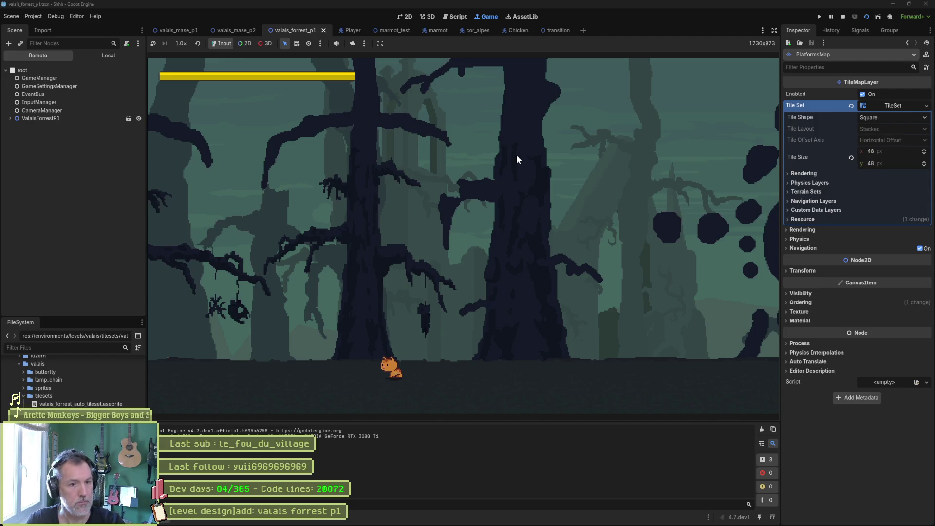
key("F8")
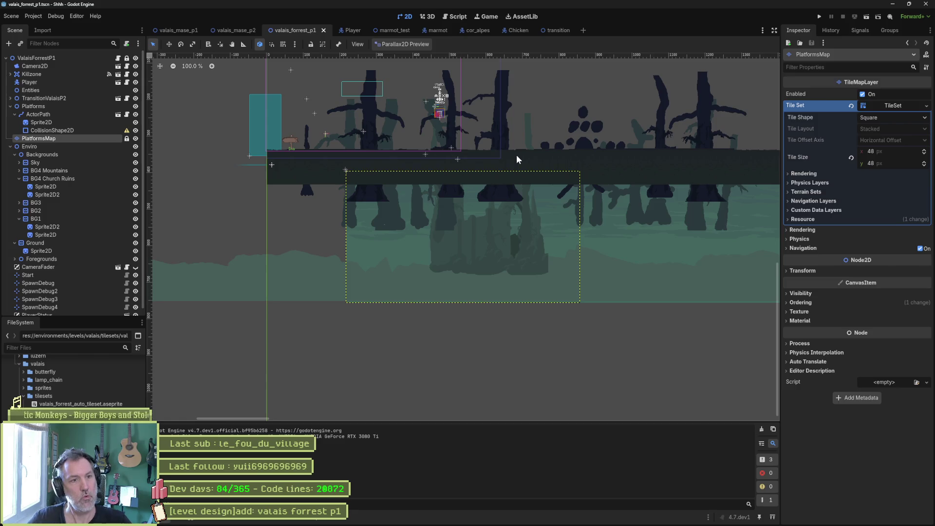
- Move the Player node left beside the signpost, save the level, and open the Player scene
scroll(469, 123, "up", 5)
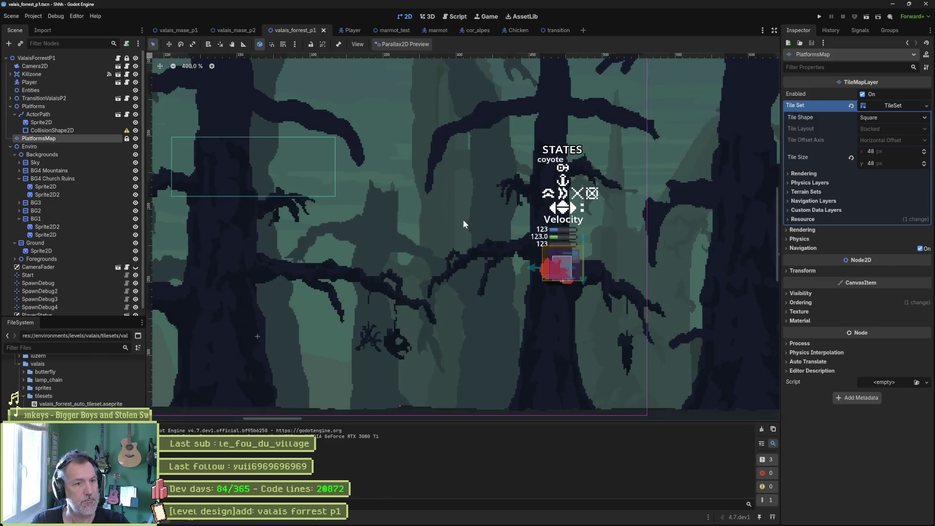
mouse_move(463, 219)
left_mouse_down()
mouse_move(538, 267)
mouse_move(626, 248)
mouse_move(590, 243)
mouse_move(641, 320)
mouse_move(630, 298)
mouse_move(588, 278)
mouse_move(600, 249)
mouse_move(588, 248)
left_mouse_up()
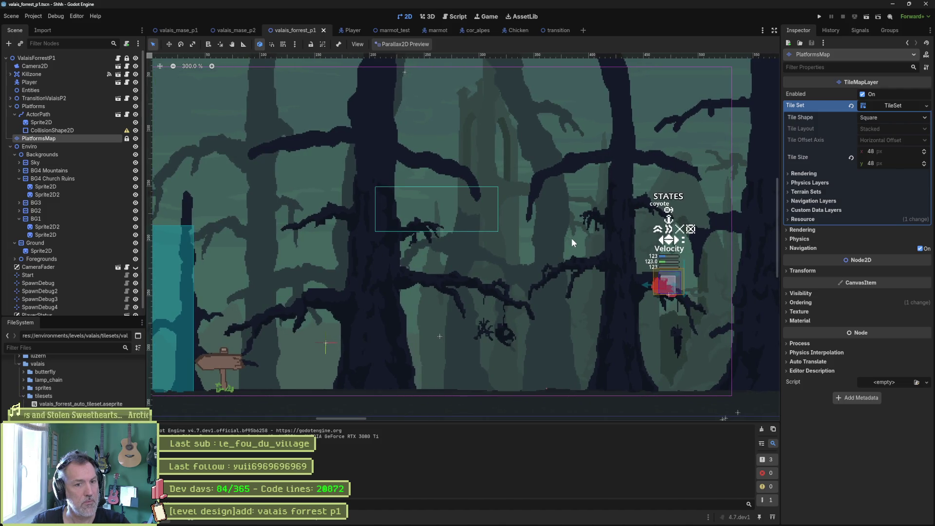
left_click(54, 82)
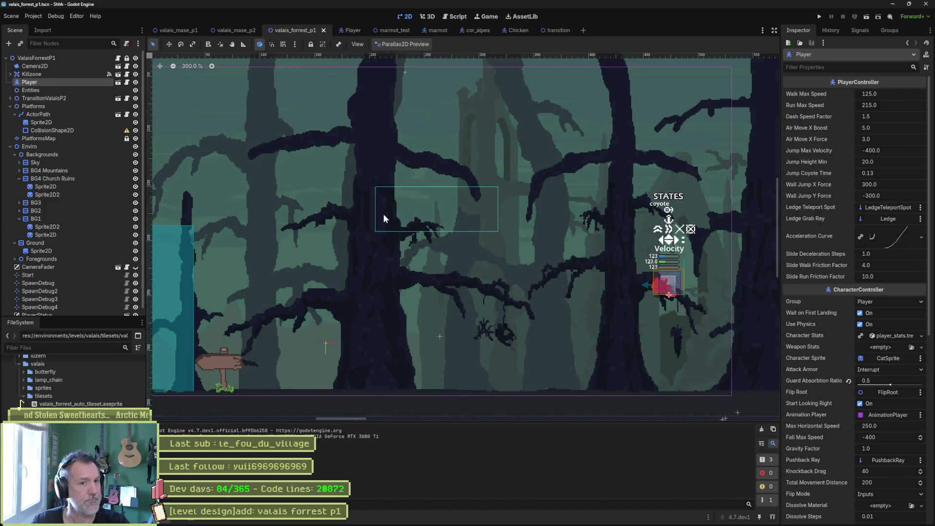
key("w")
left_click_drag(564, 267, 218, 338)
key("ctrl+s")
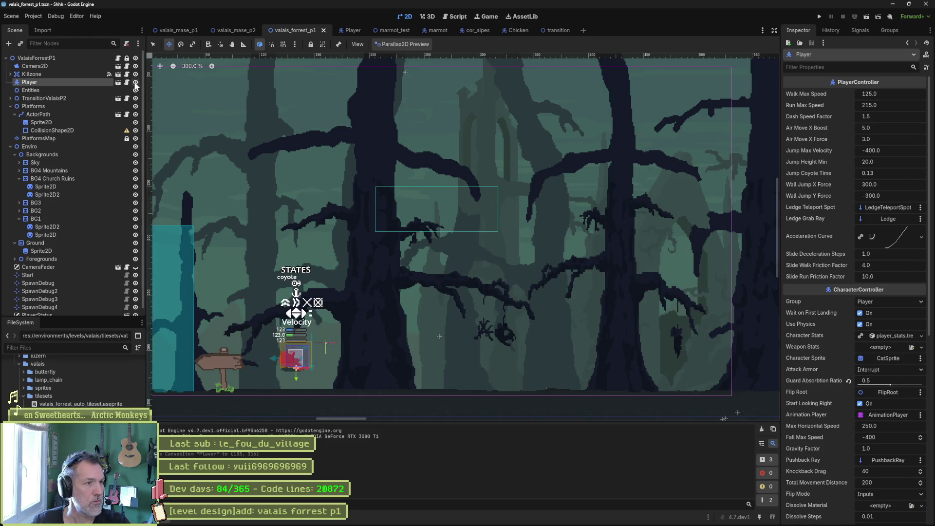
left_click(350, 31)
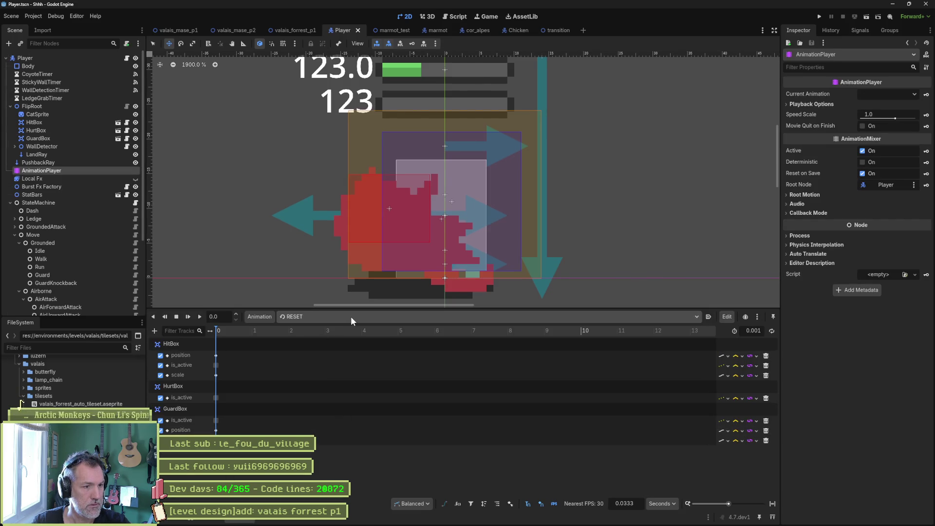
- Make idle the AnimationPlayer's current animation and close the Player scene
left_click(350, 317)
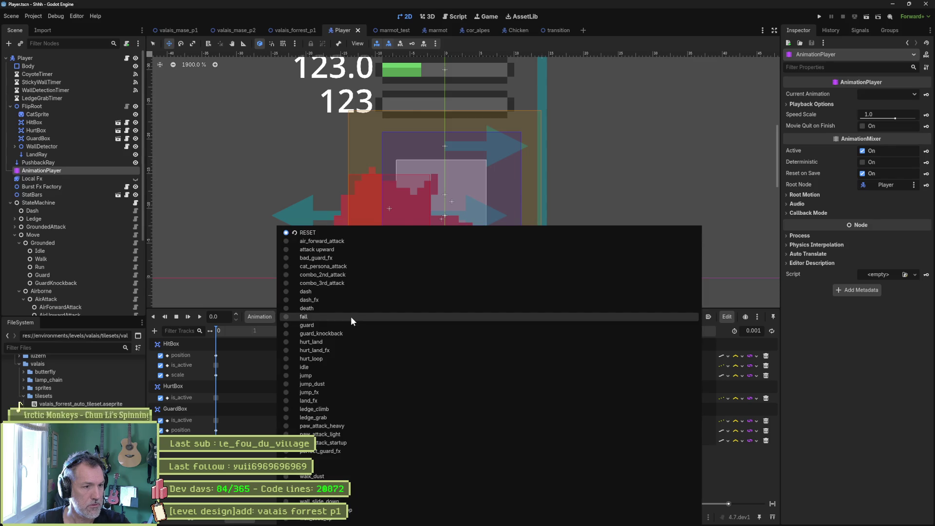
left_click(337, 367)
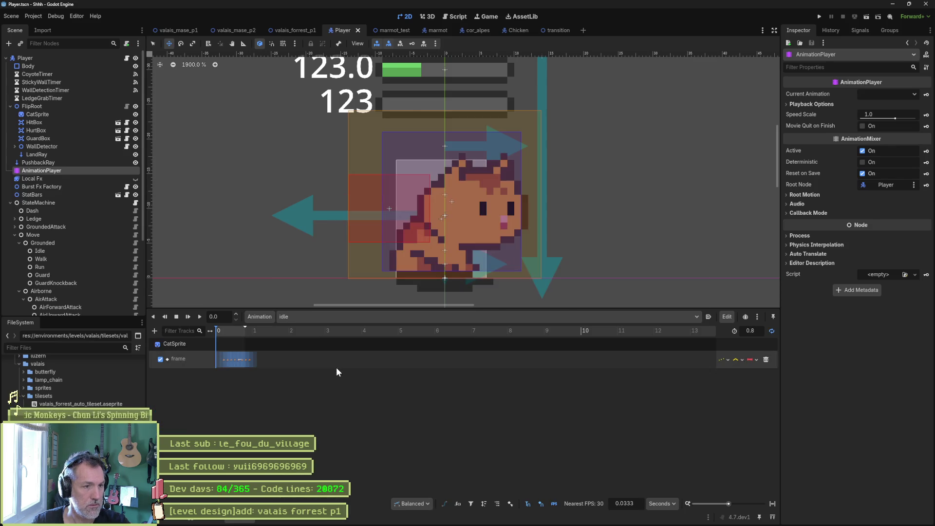
left_click(358, 30)
- Nudge the player down-left onto the forest ground and launch the level with F6
scroll(312, 167, "down", 3)
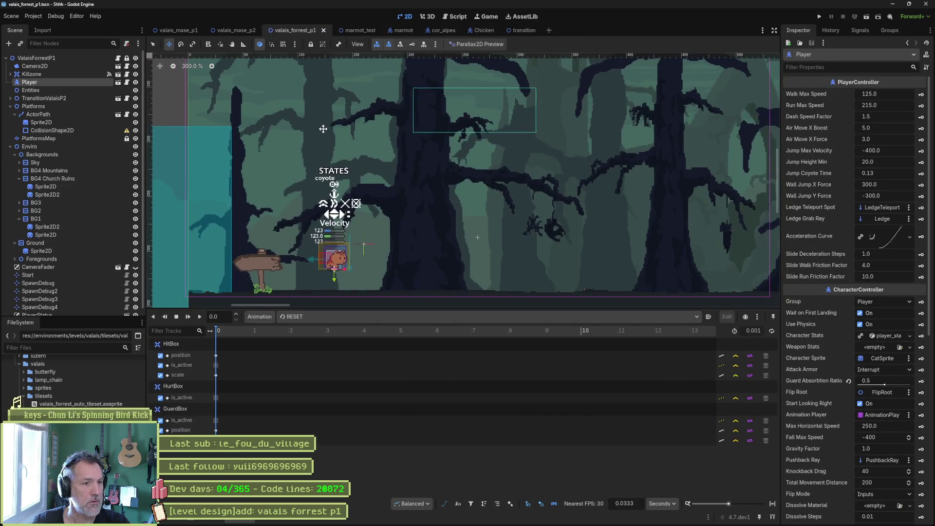
scroll(331, 170, "down", 3)
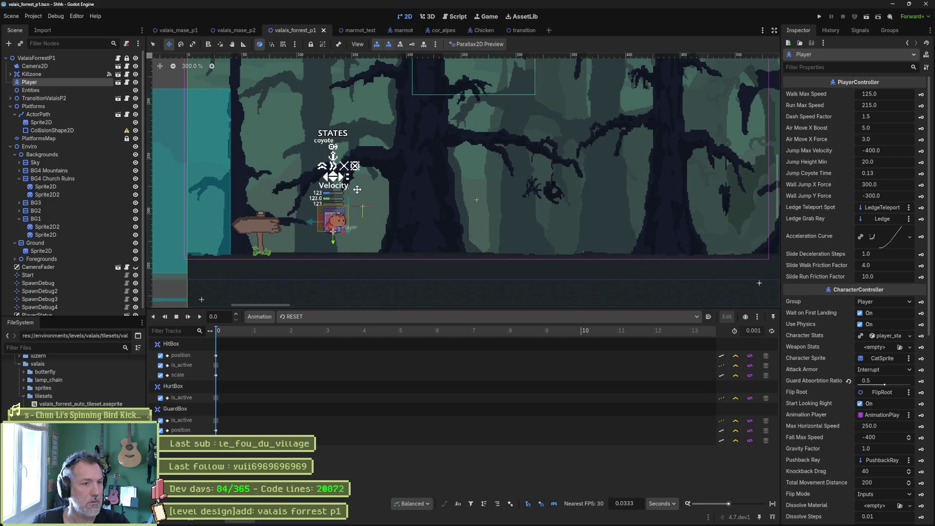
left_click_drag(341, 213, 322, 242)
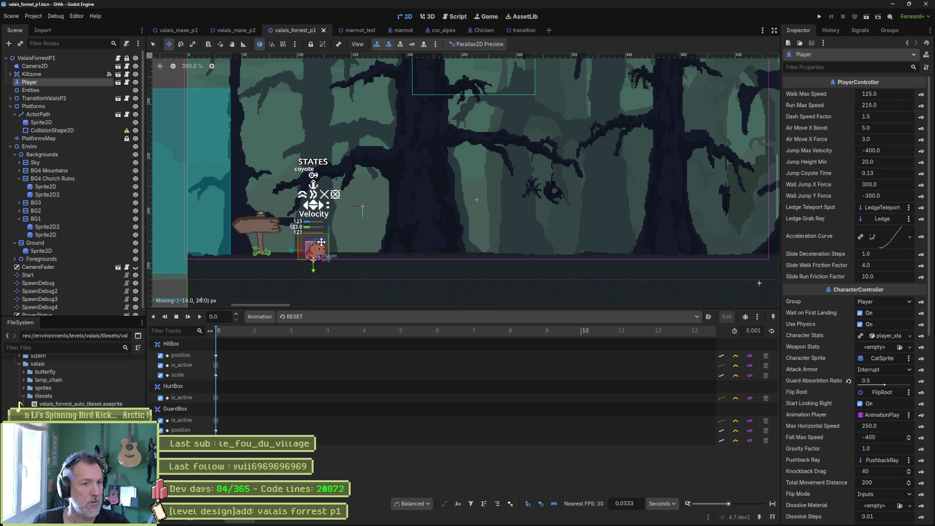
key("F6")
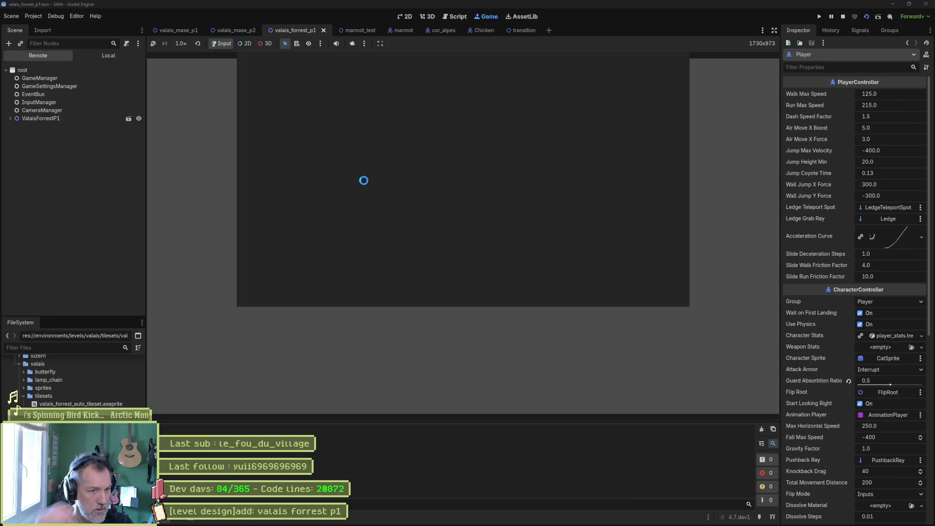